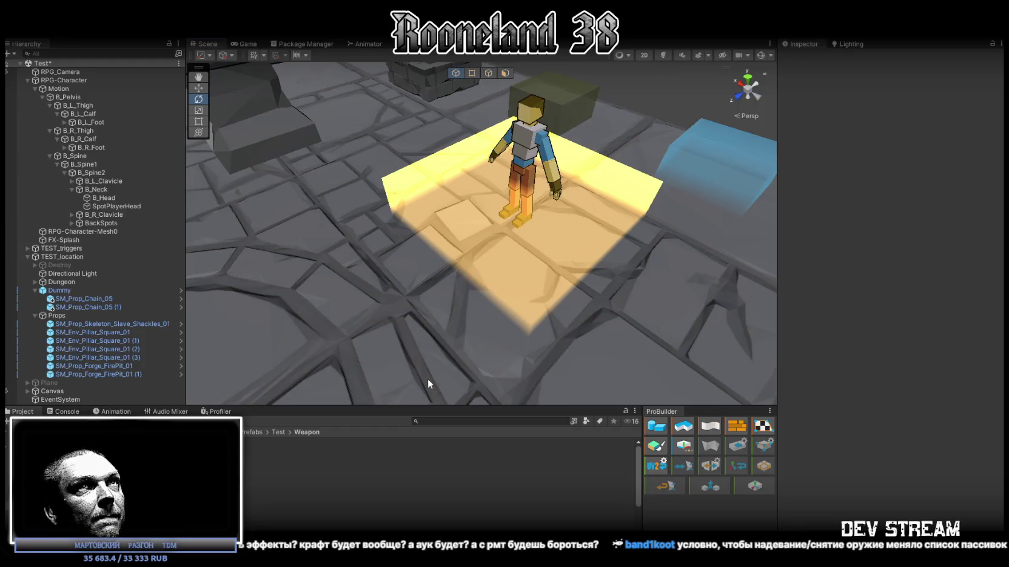
Step: Select RPG-Character to show its components, including RPG_Status Controller with empty Active Effects
click(73, 81)
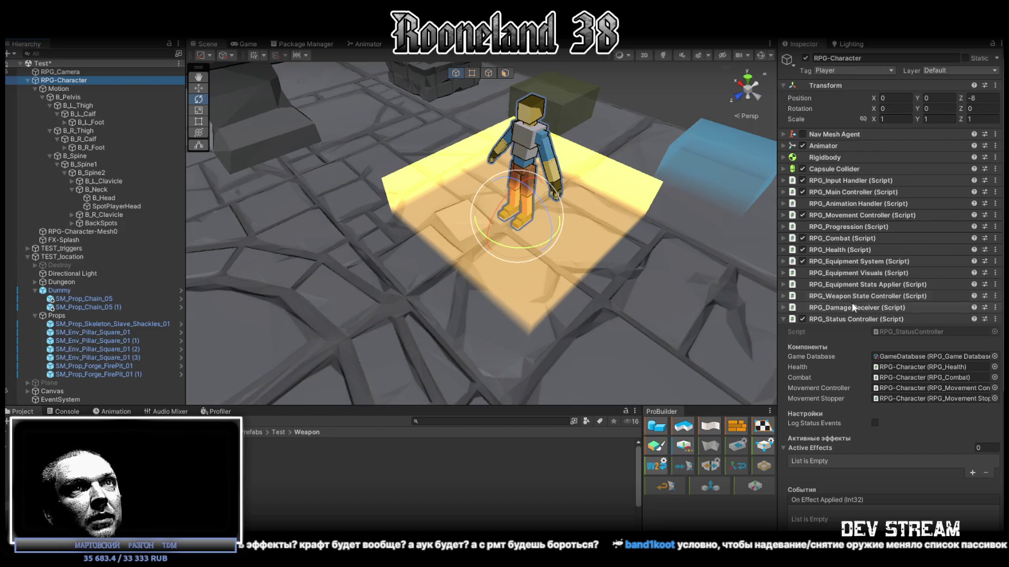
scroll(953, 212, down, 5)
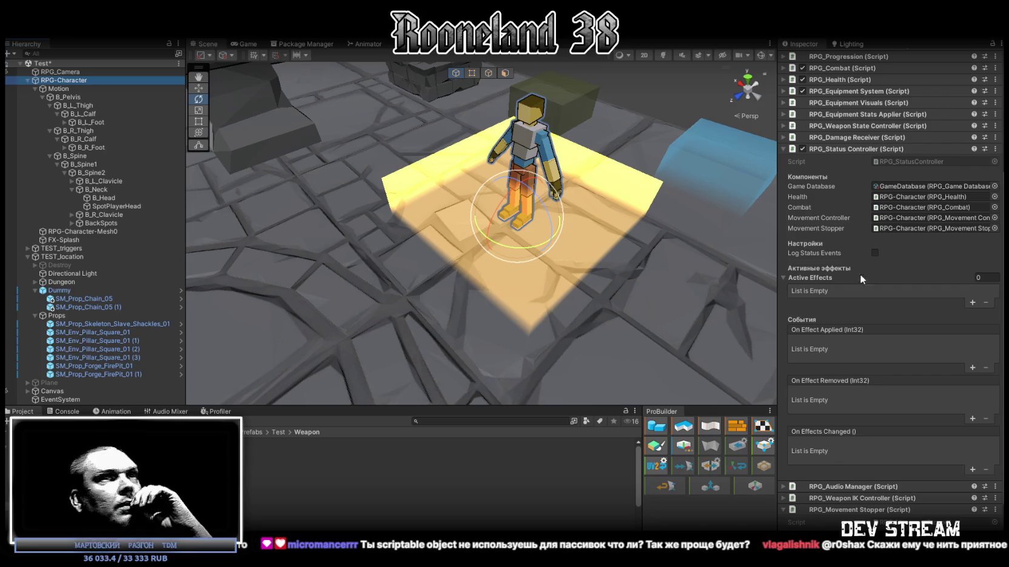
Step: Find the RPG_StatusController script in SideScripts and display its source code
click(878, 162)
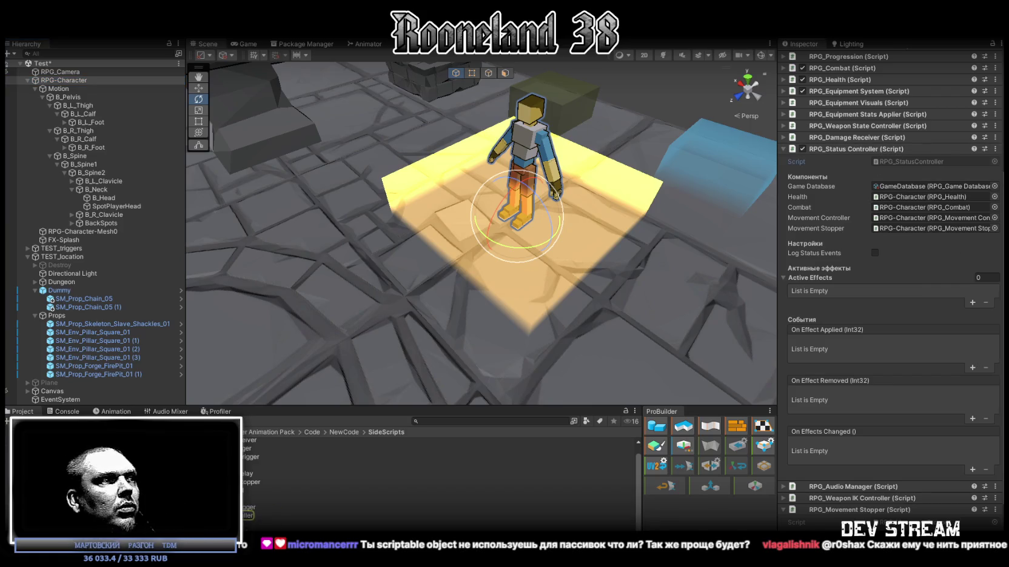
click(248, 515)
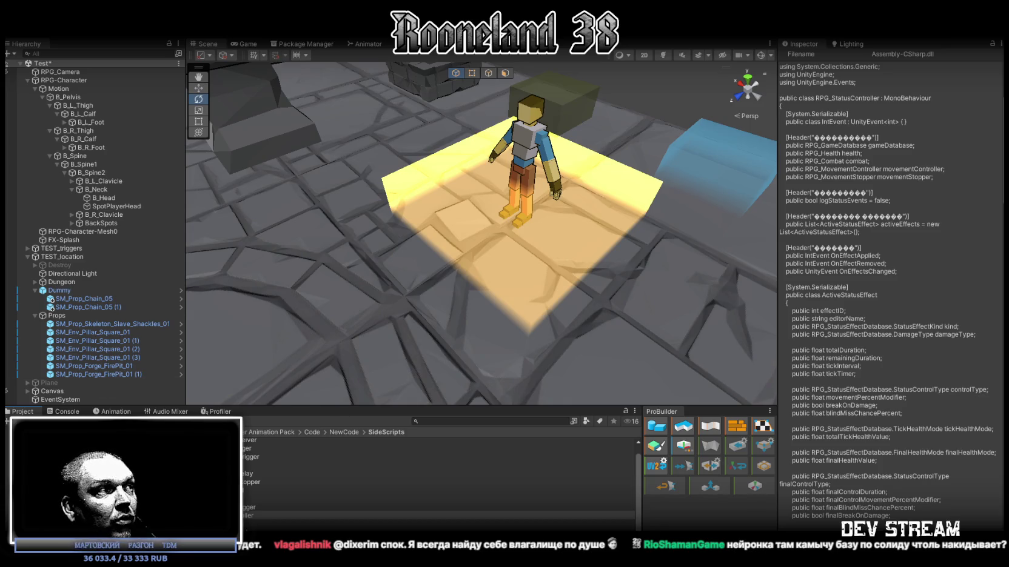
click(121, 460)
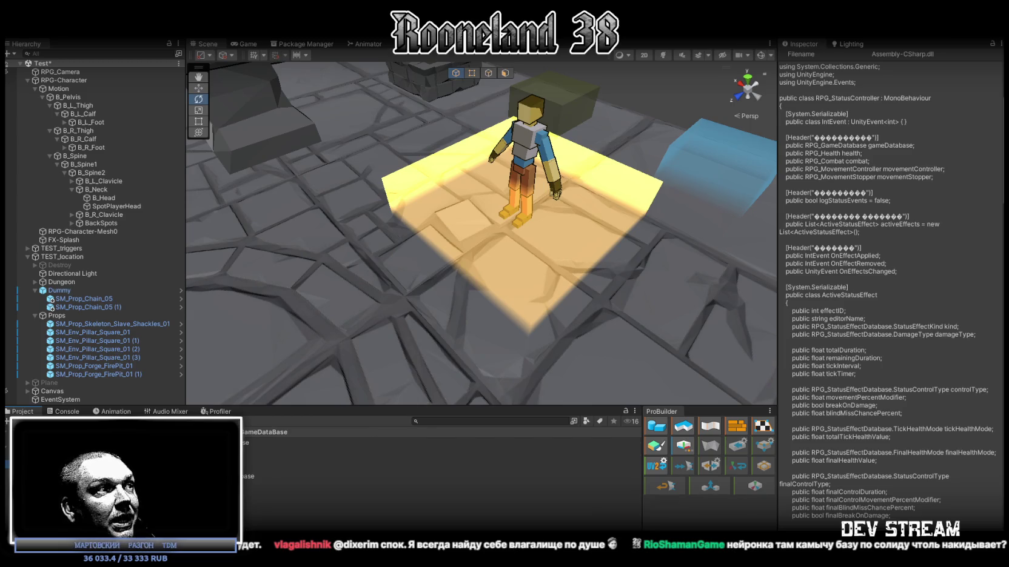
Step: Check the Status Effect Database, then open the Passive Database and expand its passives list
click(249, 476)
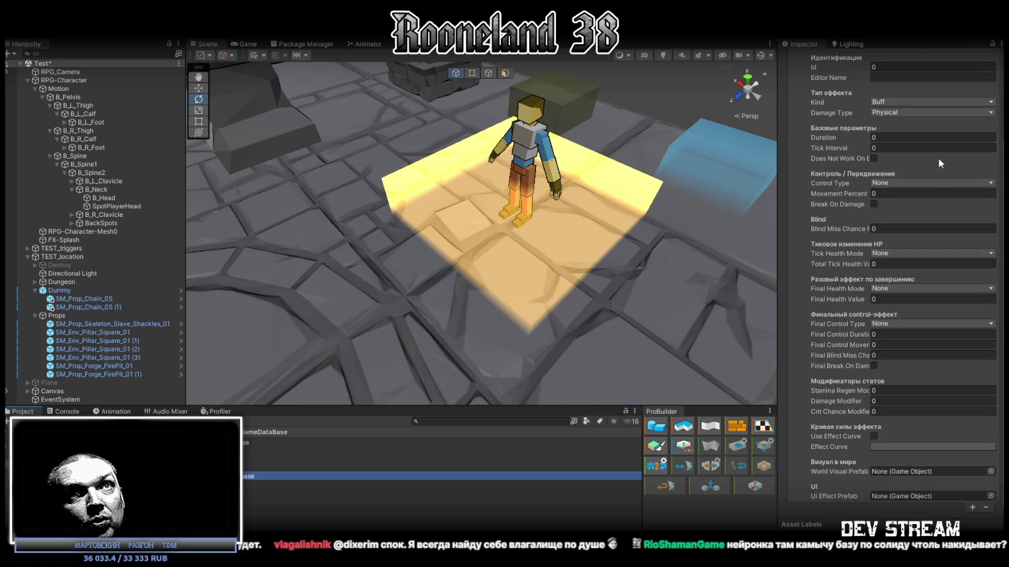
scroll(920, 333, up, 3)
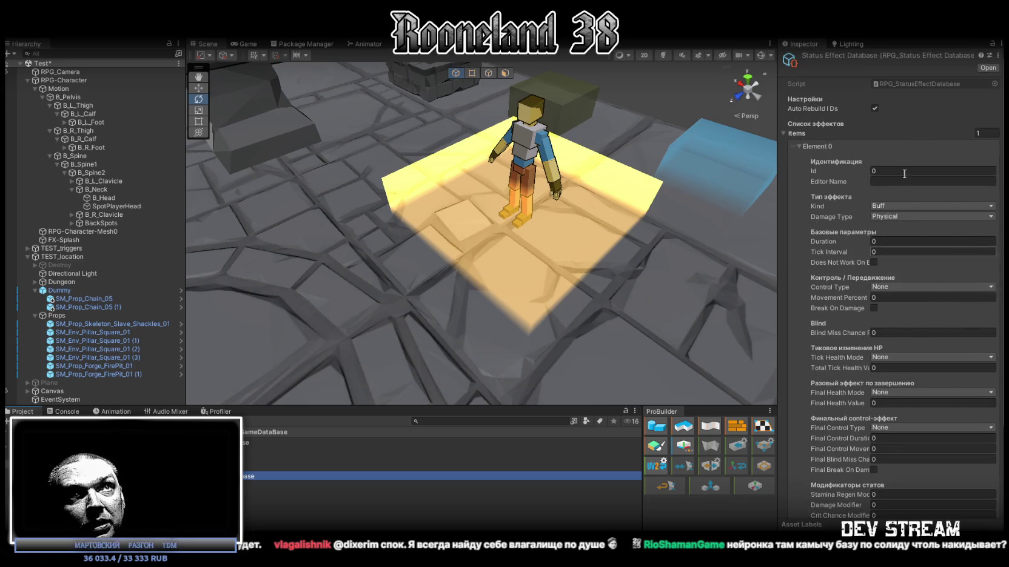
click(275, 467)
click(783, 132)
click(783, 133)
Step: Add Element 0 to the passives list, expand it, then return to the Status Effect Database
click(980, 158)
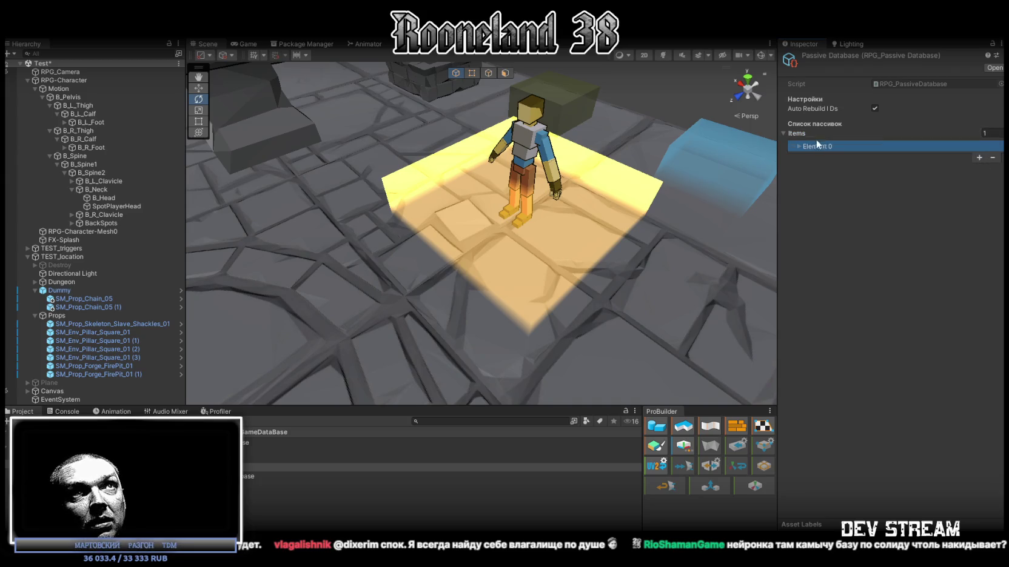
click(796, 146)
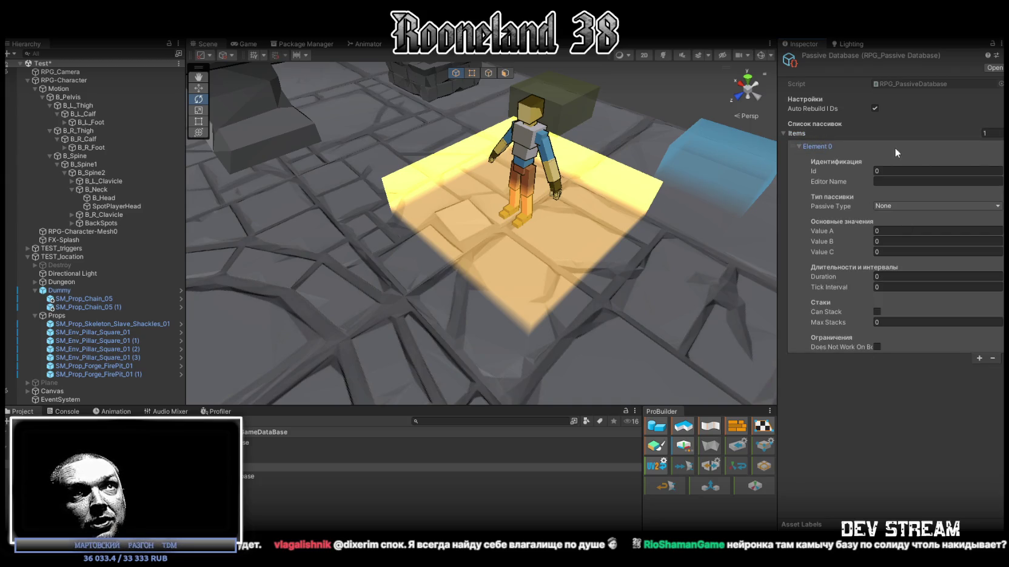
click(246, 477)
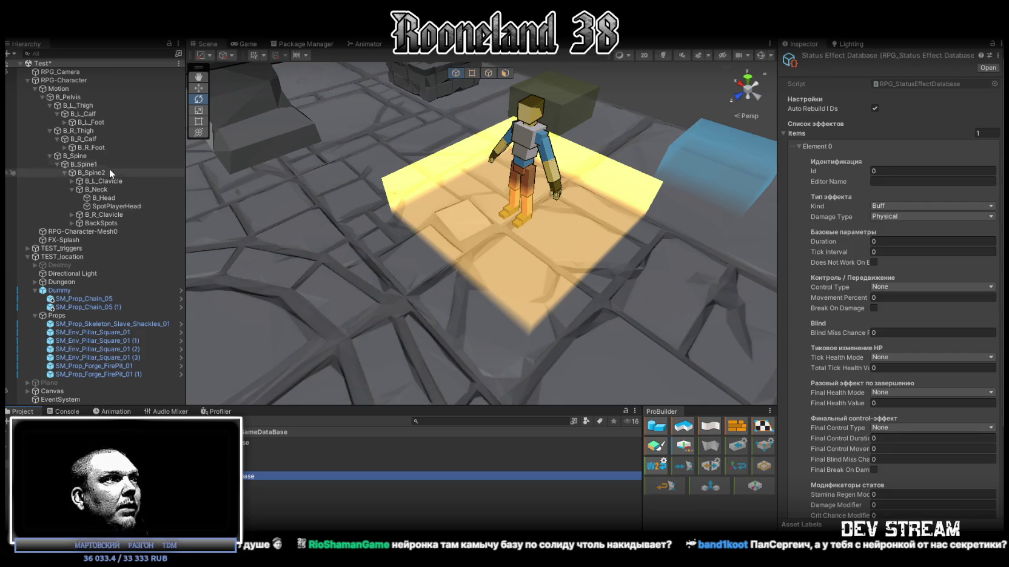
Step: Review the Armor Database, then the Accessory Database's helmet, cloak and amulet entries
click(424, 451)
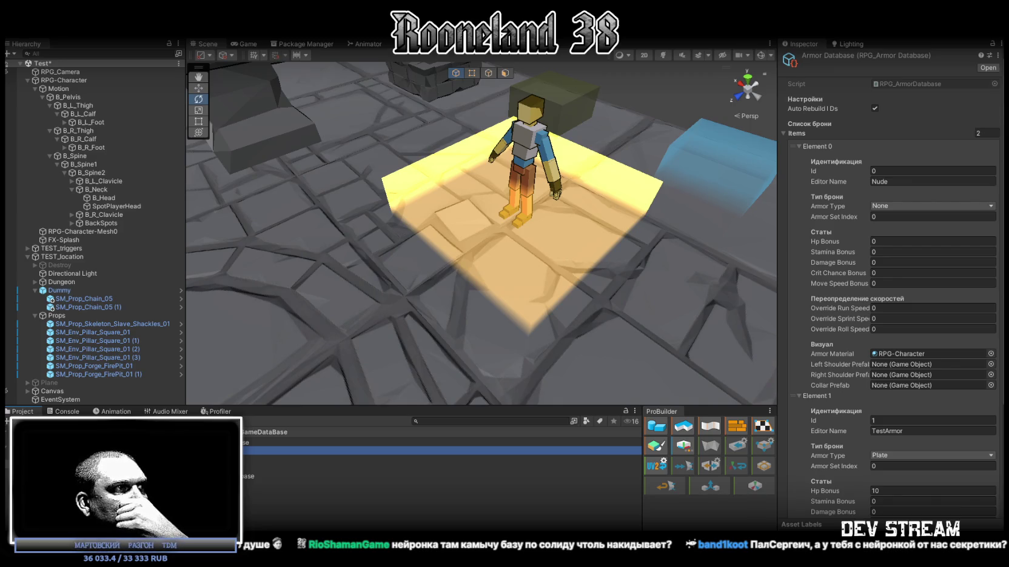
key(Up)
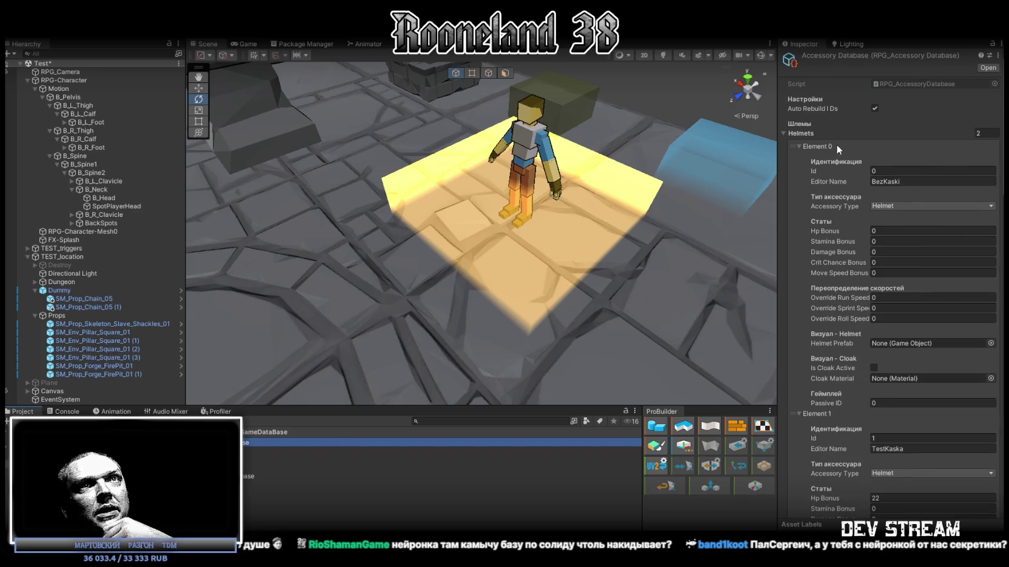
scroll(874, 174, down, 3)
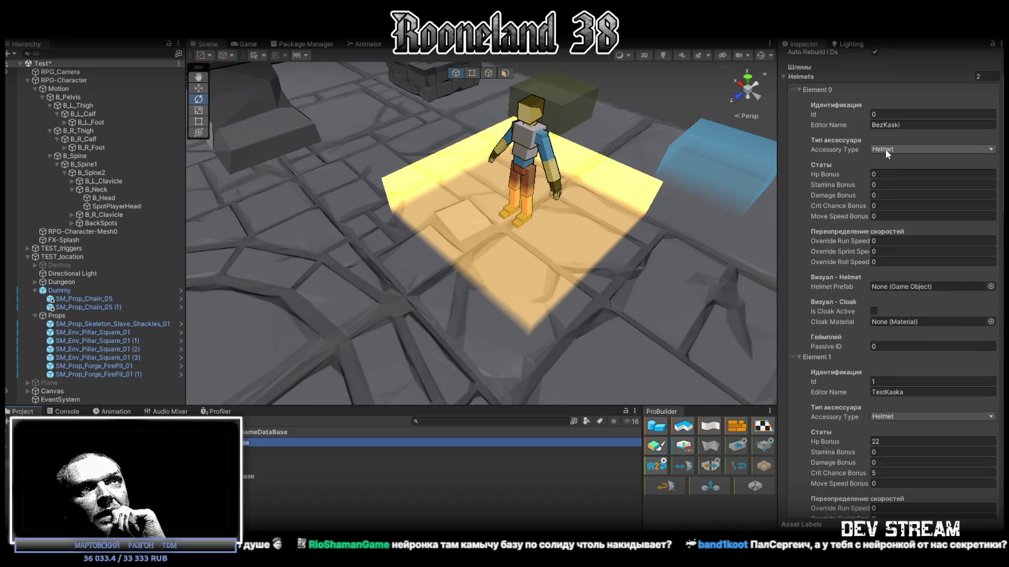
scroll(829, 163, down, 20)
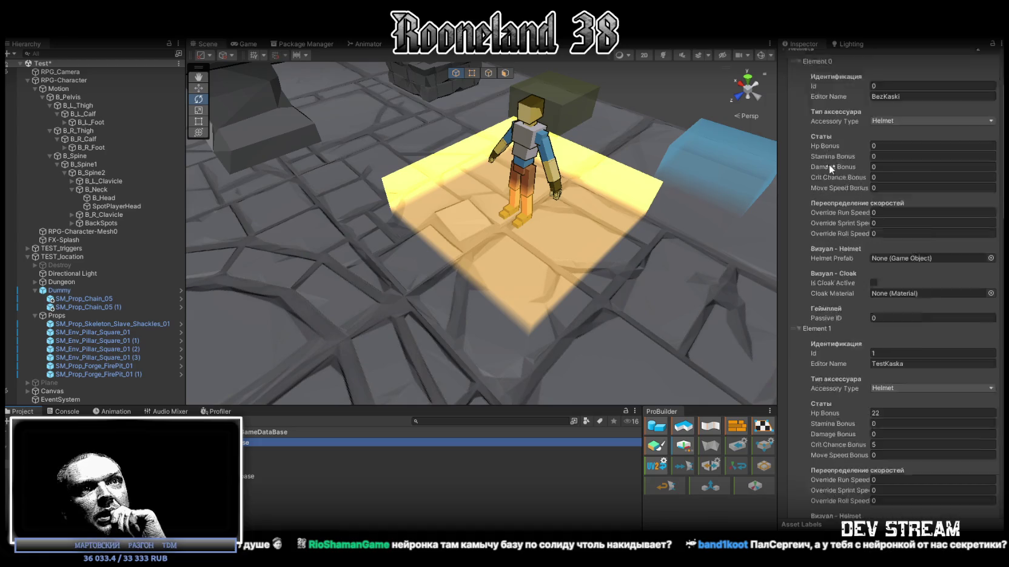
scroll(852, 212, down, 20)
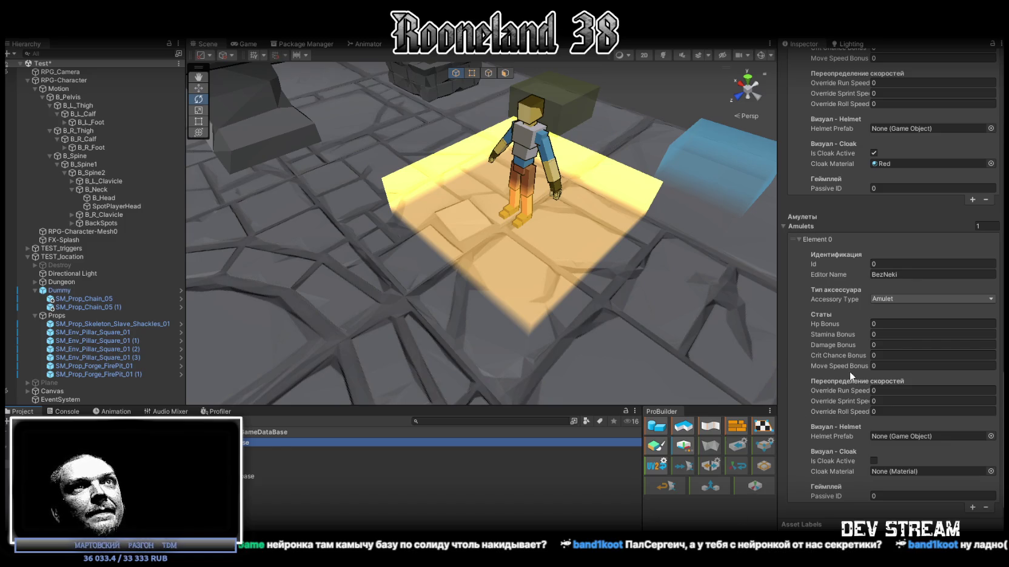
scroll(849, 375, down, 10)
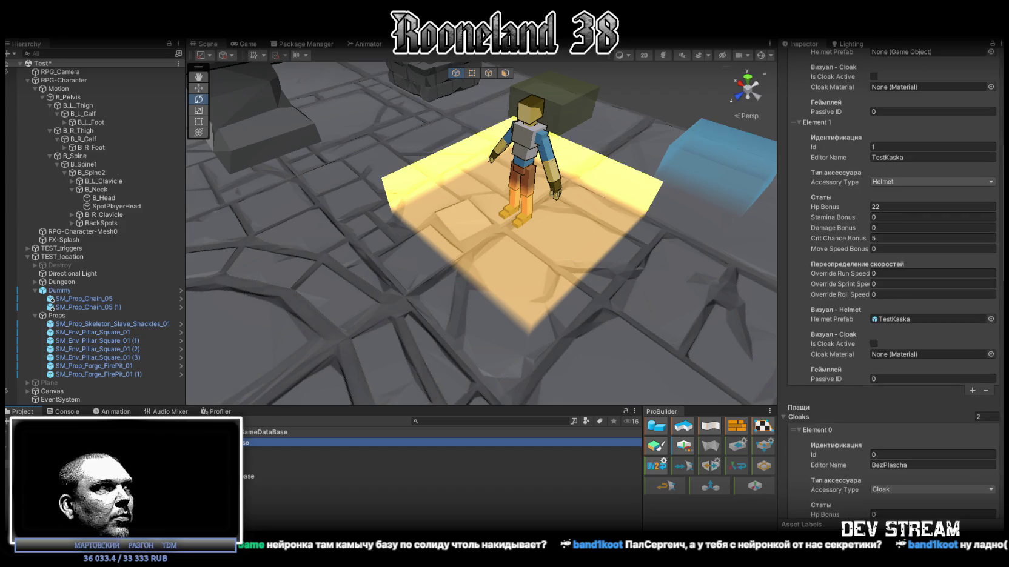
click(255, 492)
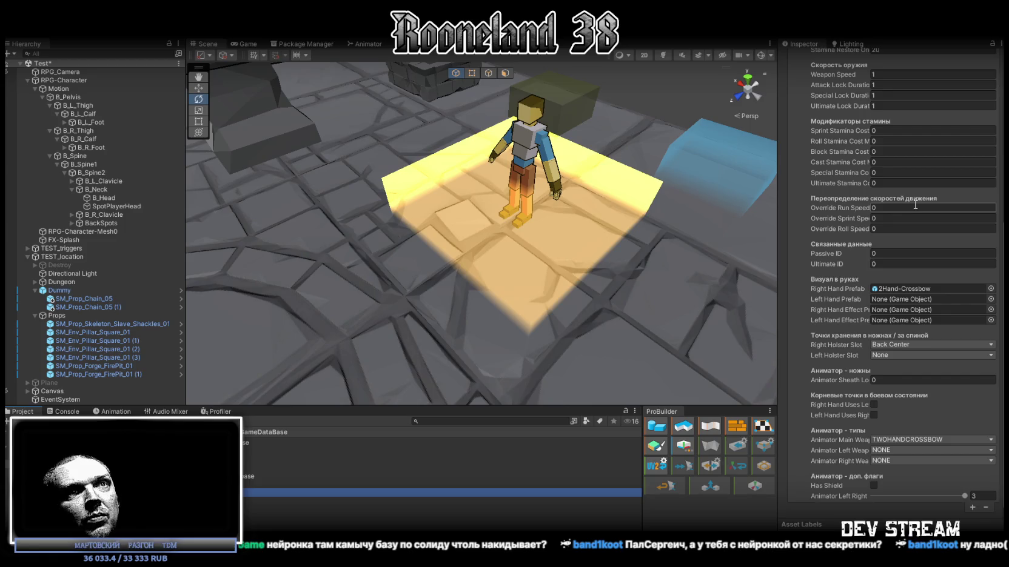
scroll(914, 204, up, 5)
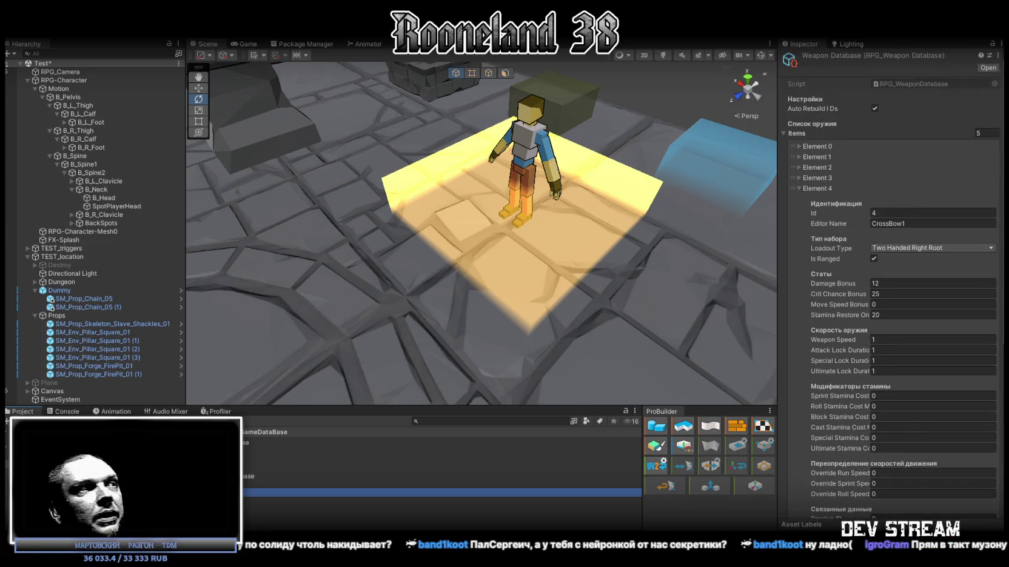
click(254, 483)
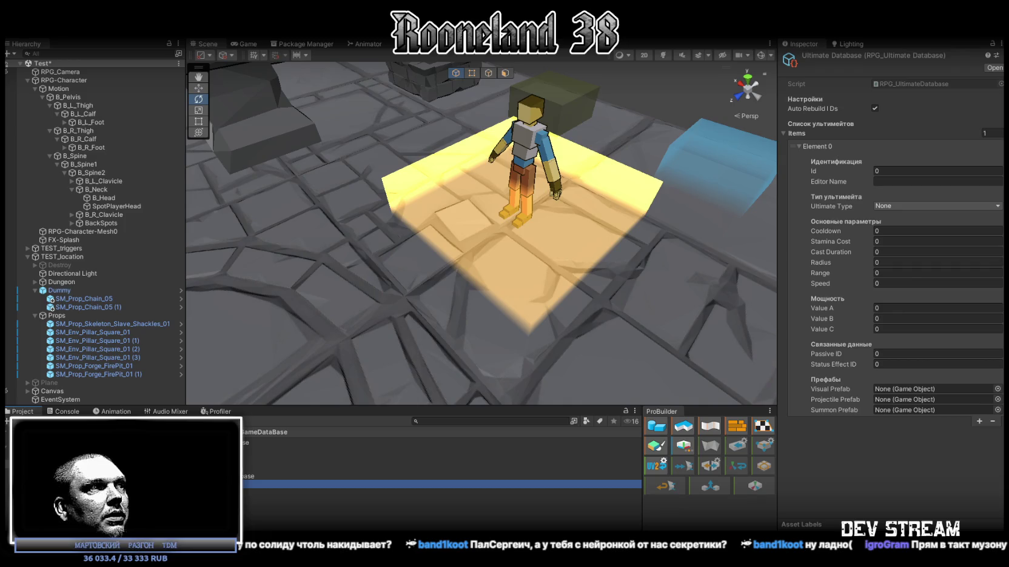
click(255, 443)
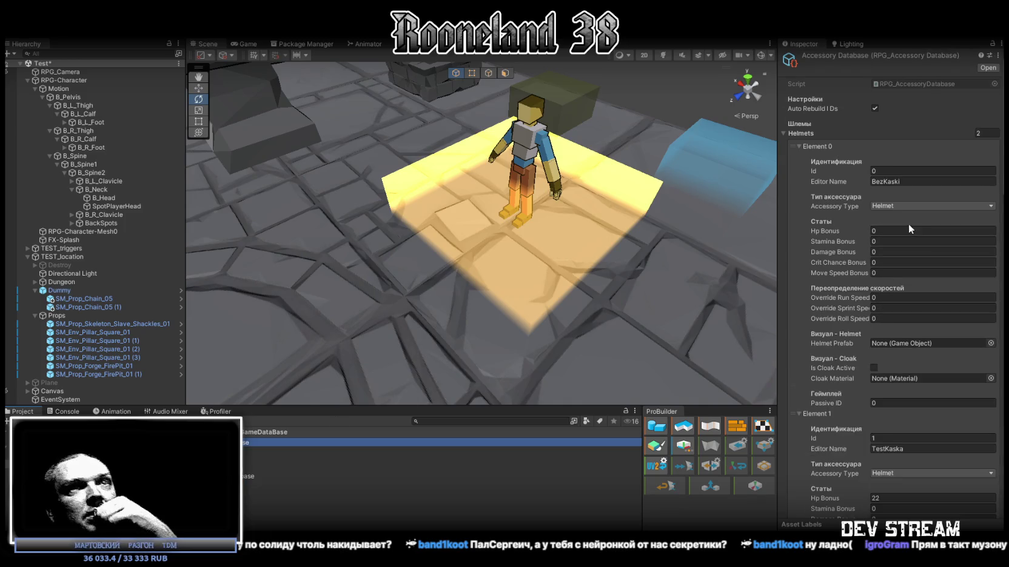
scroll(910, 231, down, 5)
scroll(901, 228, down, 5)
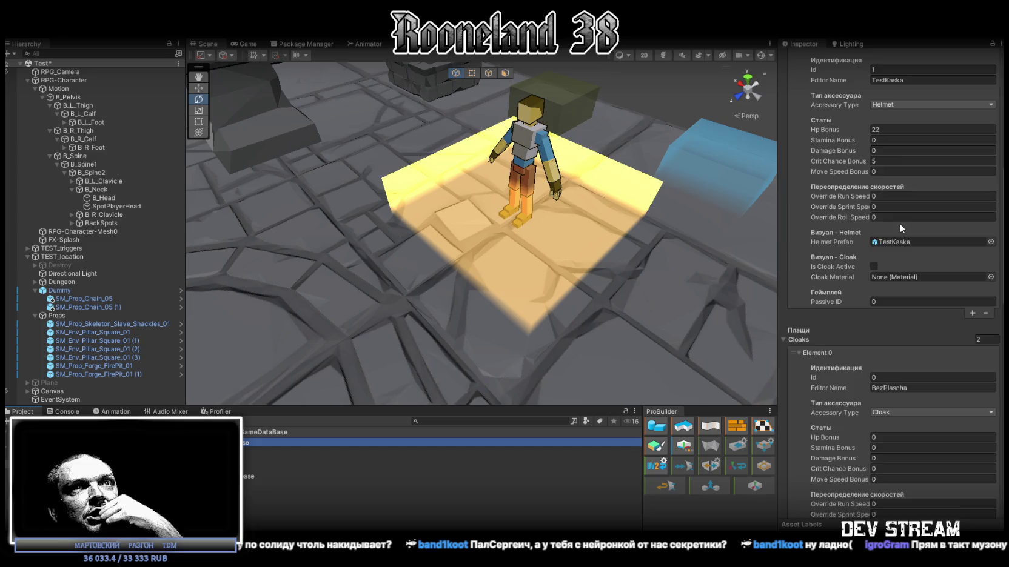
scroll(899, 223, down, 10)
scroll(892, 223, down, 3)
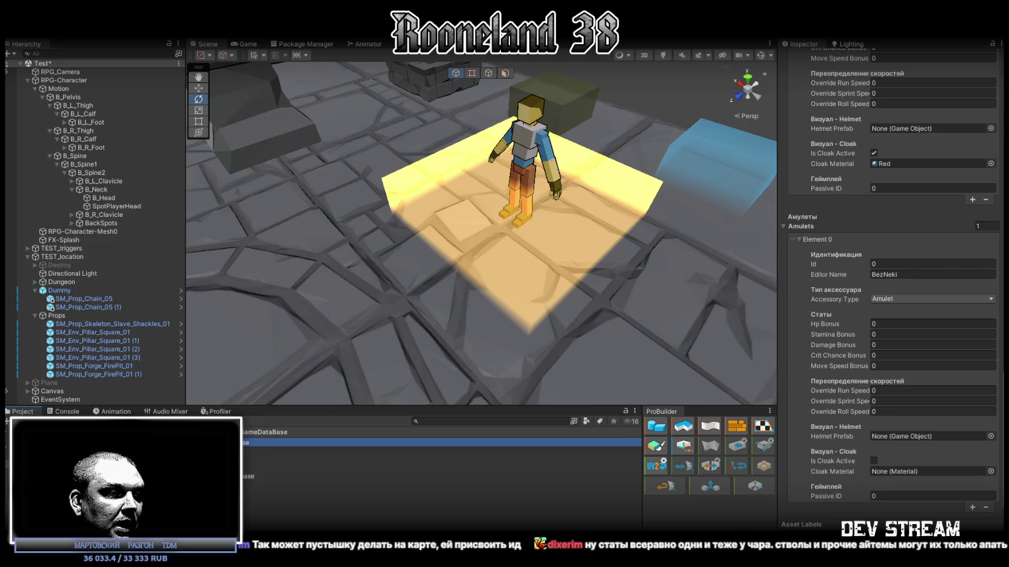
Step: Switch to the RPG_WW_ZAVOZ design board and pan and zoom around the diagram
key(alt+Tab)
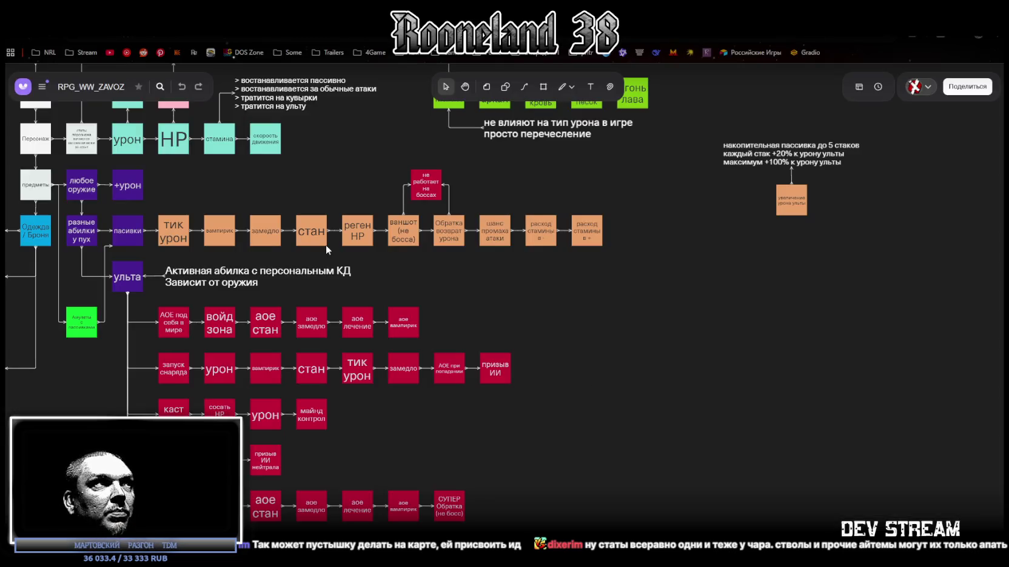
scroll(321, 240, up, 3)
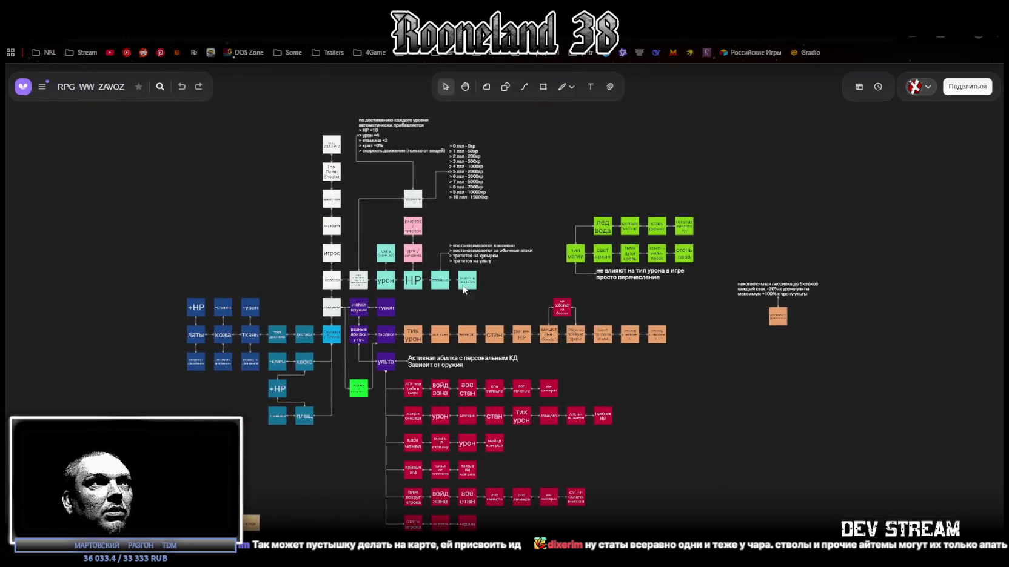
mouse_move(450, 291)
mouse_down()
mouse_move(552, 248)
mouse_move(551, 191)
mouse_move(509, 257)
mouse_move(521, 280)
mouse_up()
scroll(522, 282, down, 2)
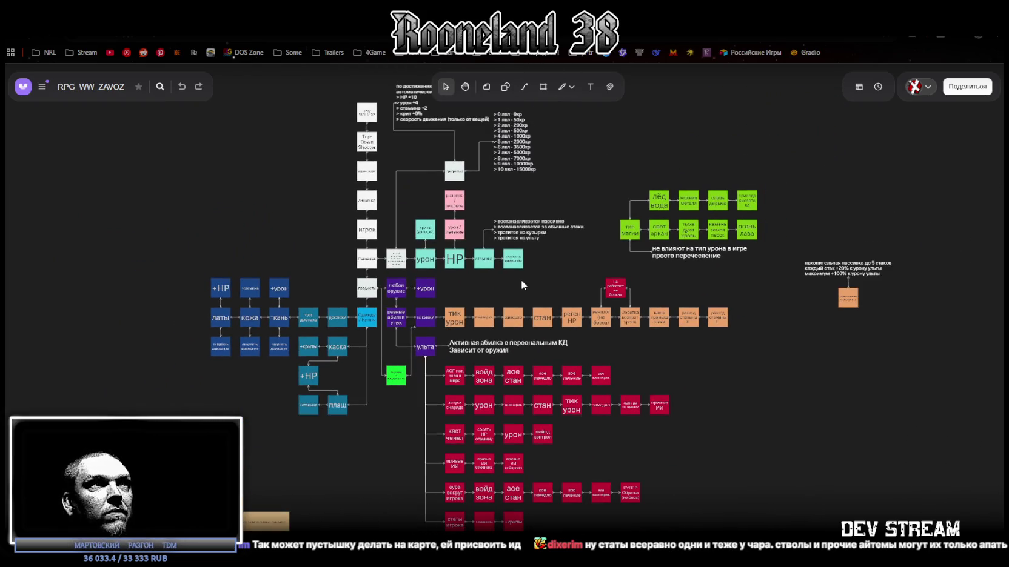
scroll(515, 303, up, 3)
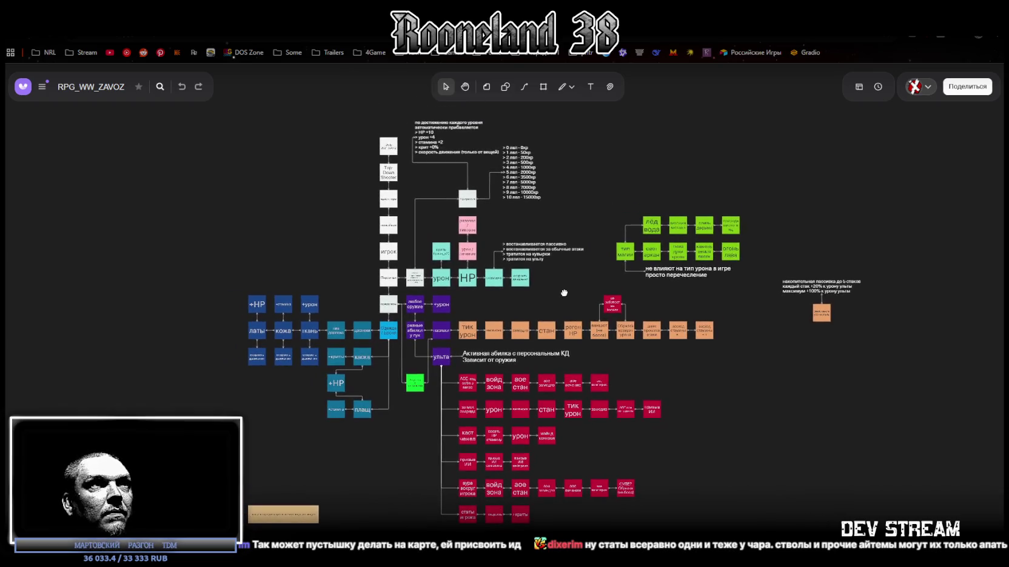
scroll(483, 327, down, 1)
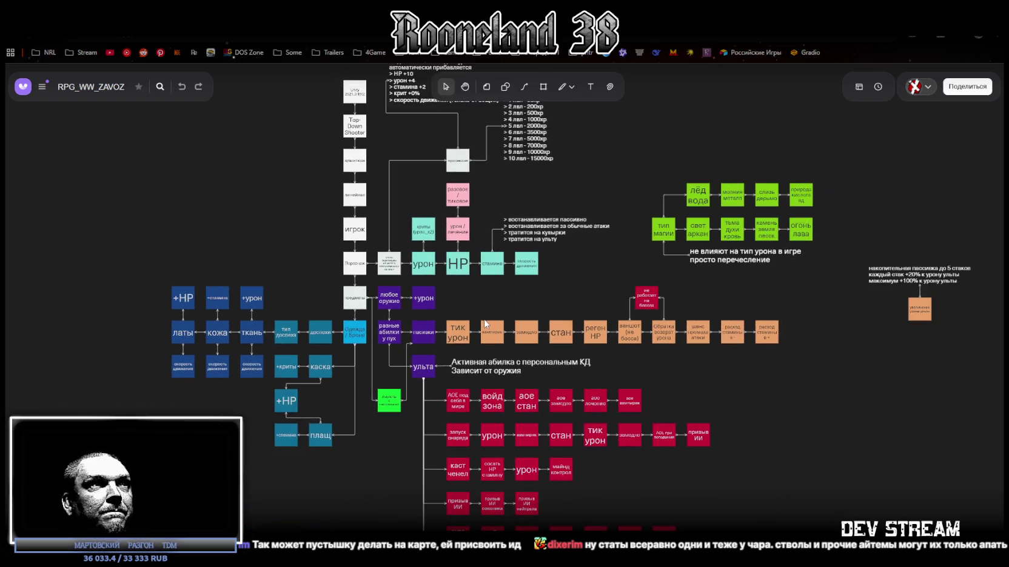
scroll(494, 323, up, 5)
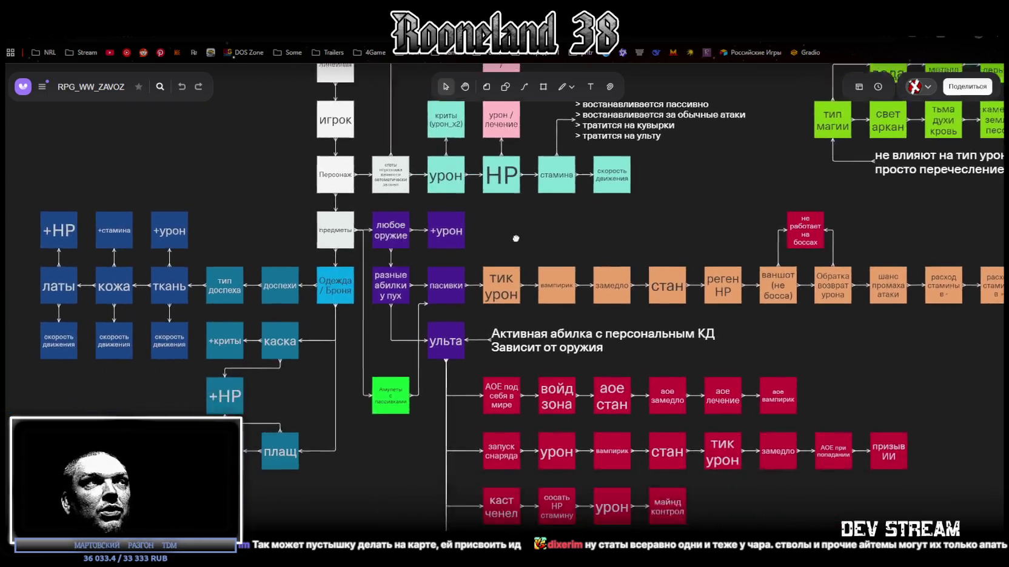
scroll(406, 323, up, 2)
scroll(433, 411, up, 1)
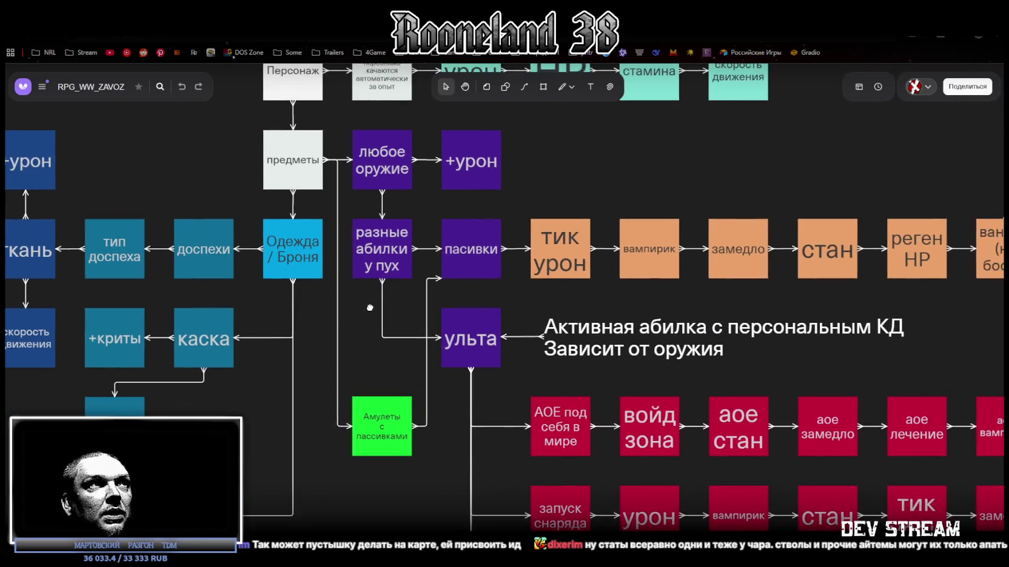
Step: Select the Амулеты с пасивками, пасивки and разные абилки у пух blocks, then return to Unity
click(377, 449)
click(466, 256)
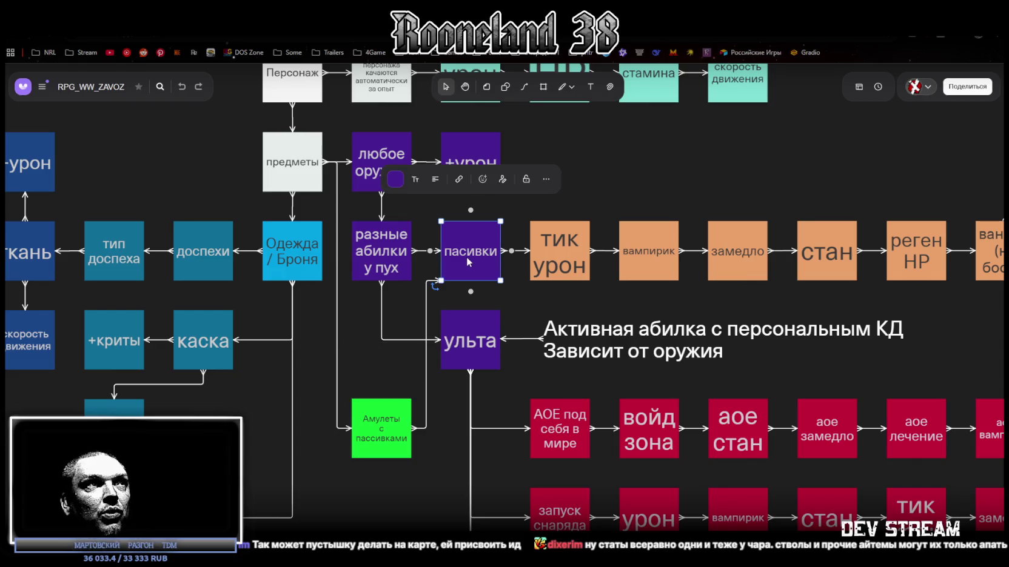
click(398, 249)
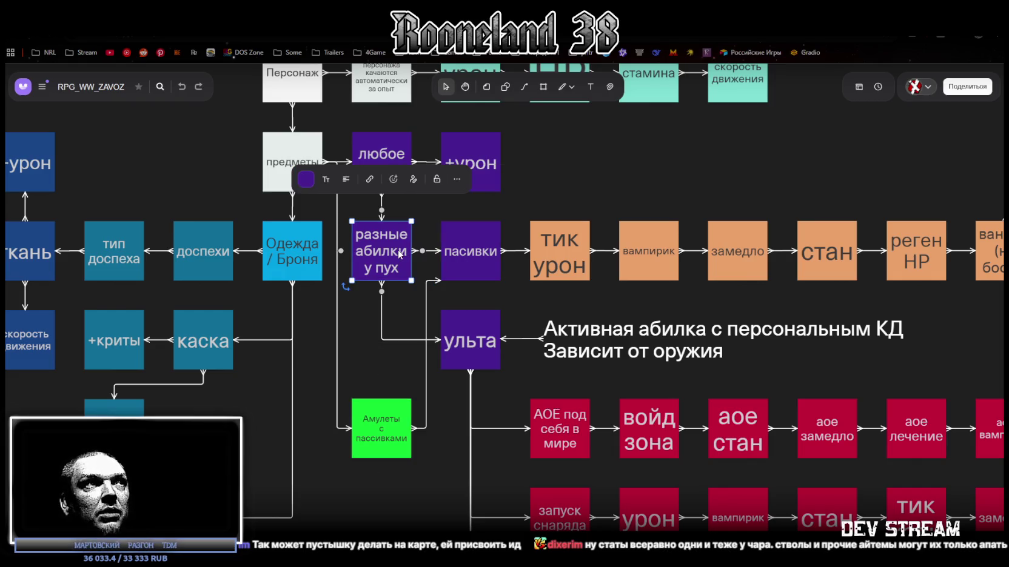
scroll(627, 294, down, 5)
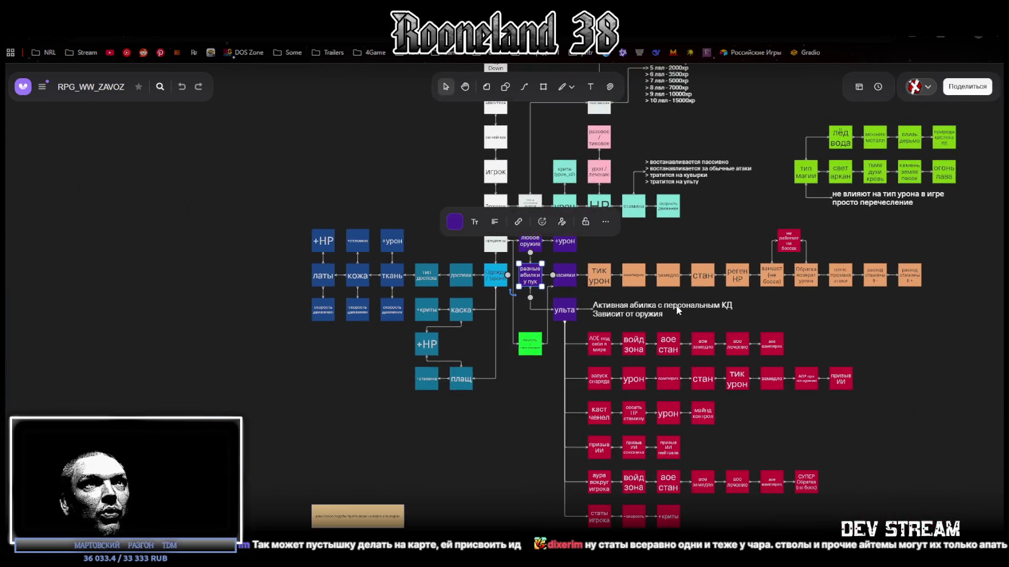
key(alt+Tab)
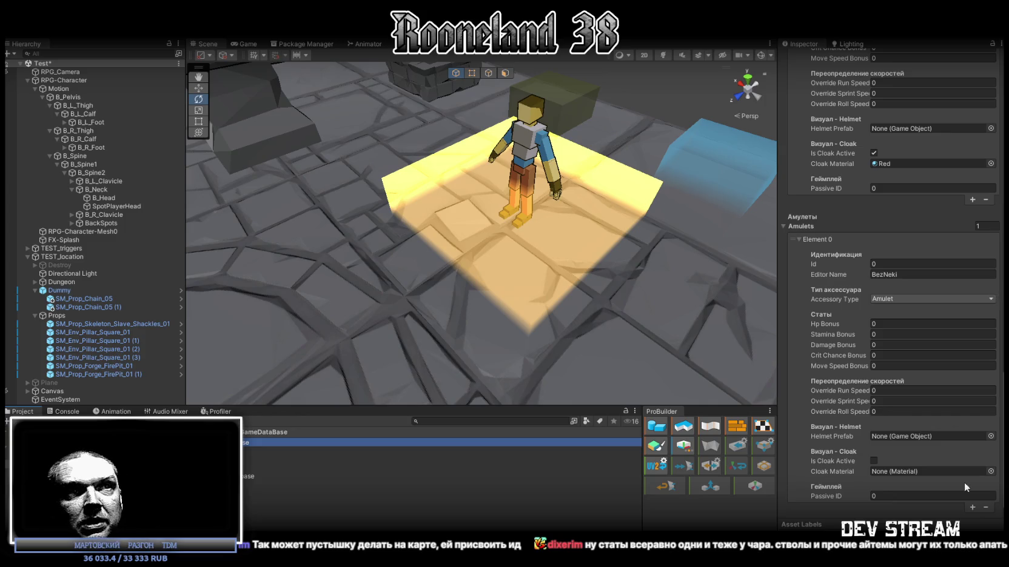
Step: Inspect the BezNeki amulet's Element 0 and its Passive ID, leaving it at 0
click(898, 486)
click(887, 496)
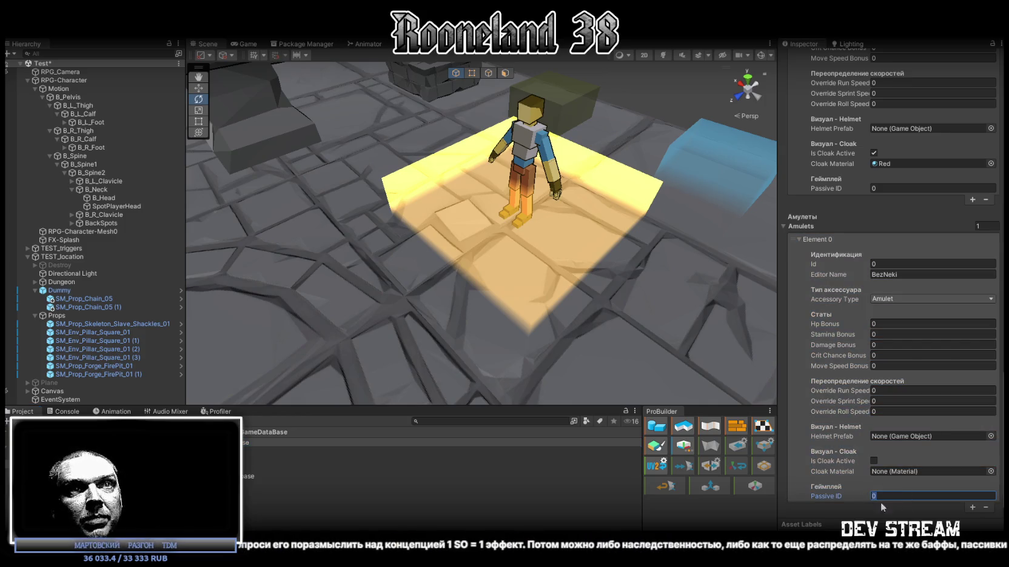
scroll(864, 501, up, 1)
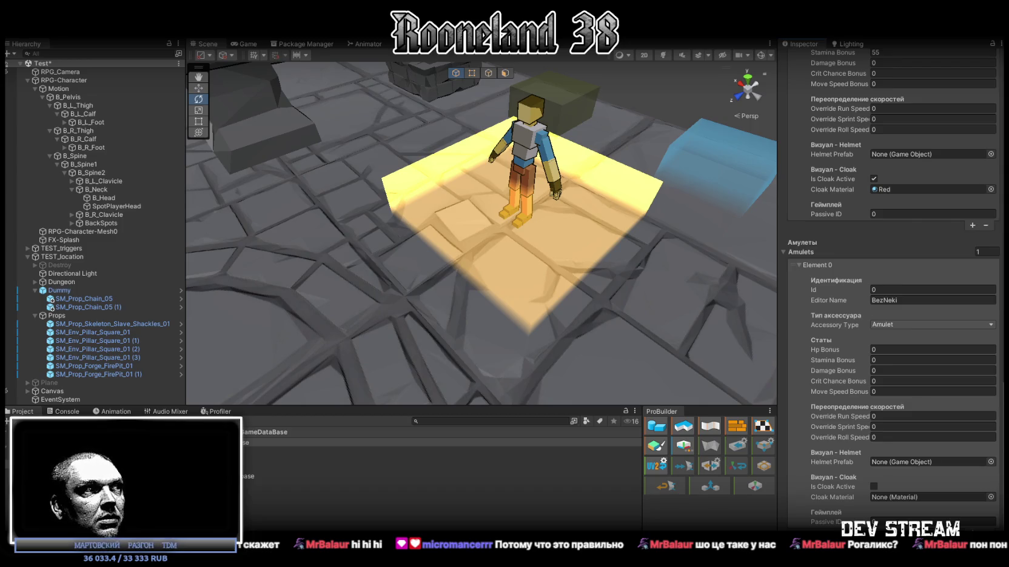
click(246, 492)
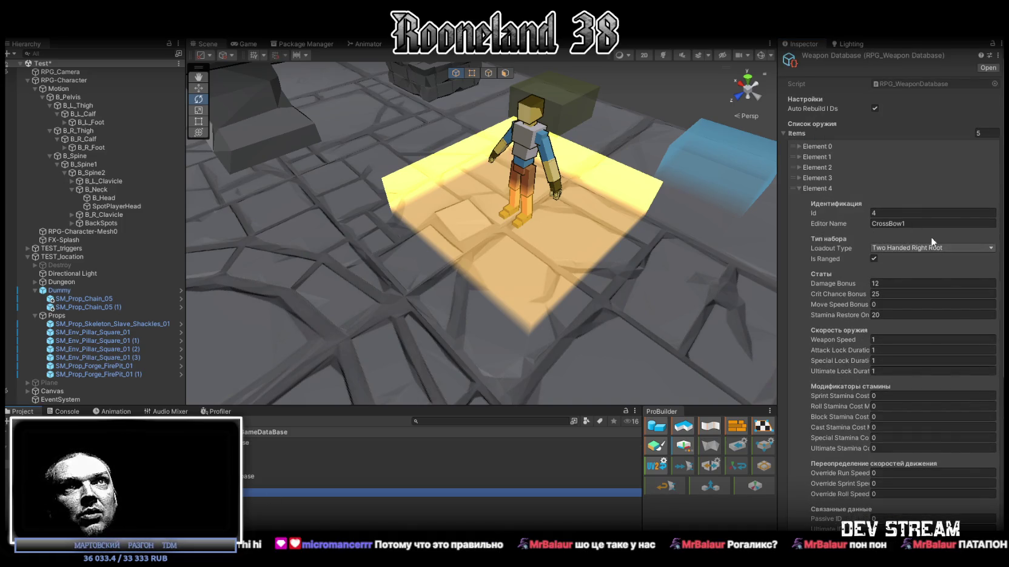
Step: Scroll through CrossBow1's stats, linked IDs, 2Hand-Crossbow prefab and Back Center holster slot
scroll(934, 243, down, 2)
scroll(946, 274, down, 6)
scroll(945, 274, up, 4)
scroll(936, 170, down, 4)
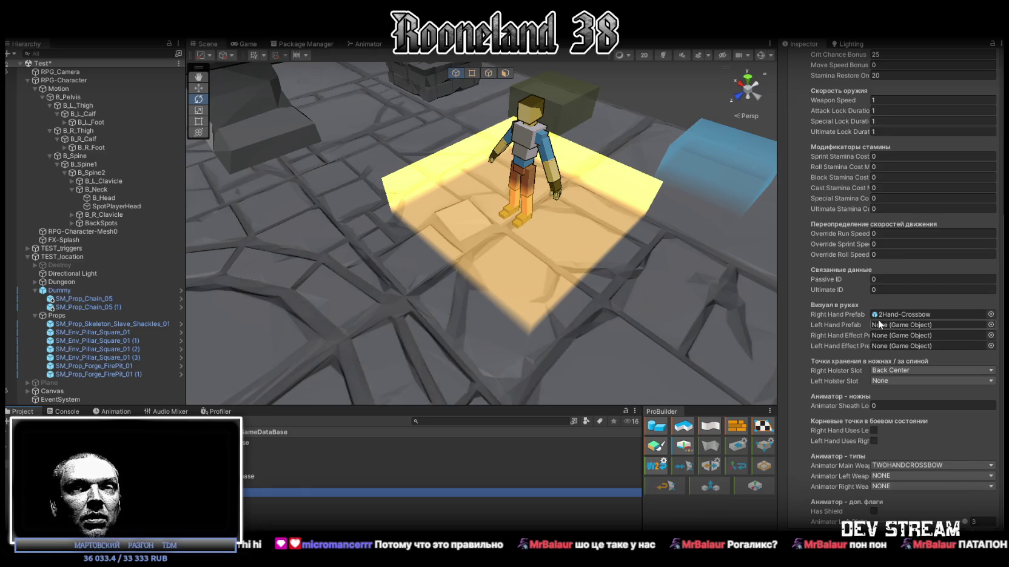
scroll(879, 323, up, 8)
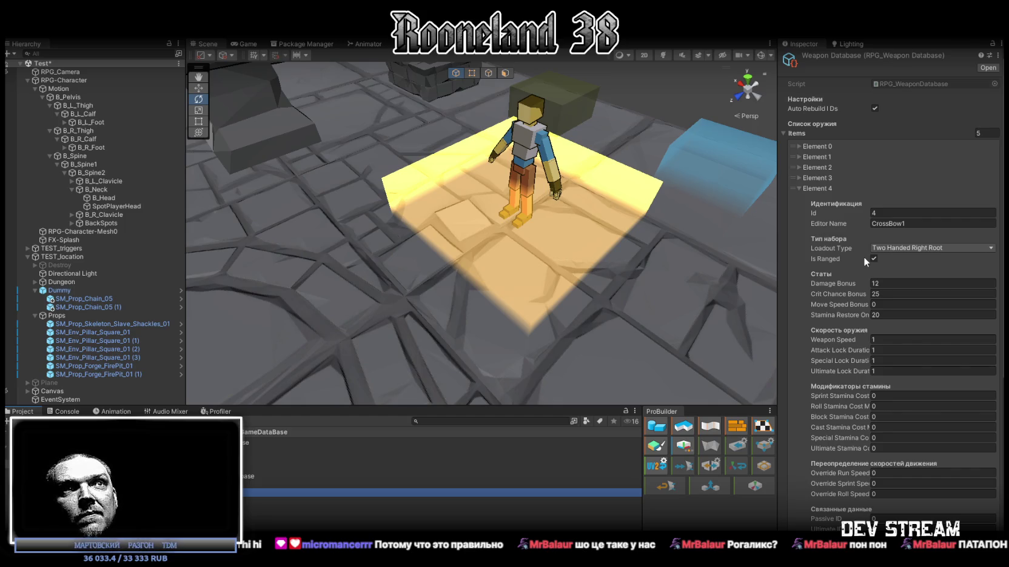
scroll(864, 255, down, 10)
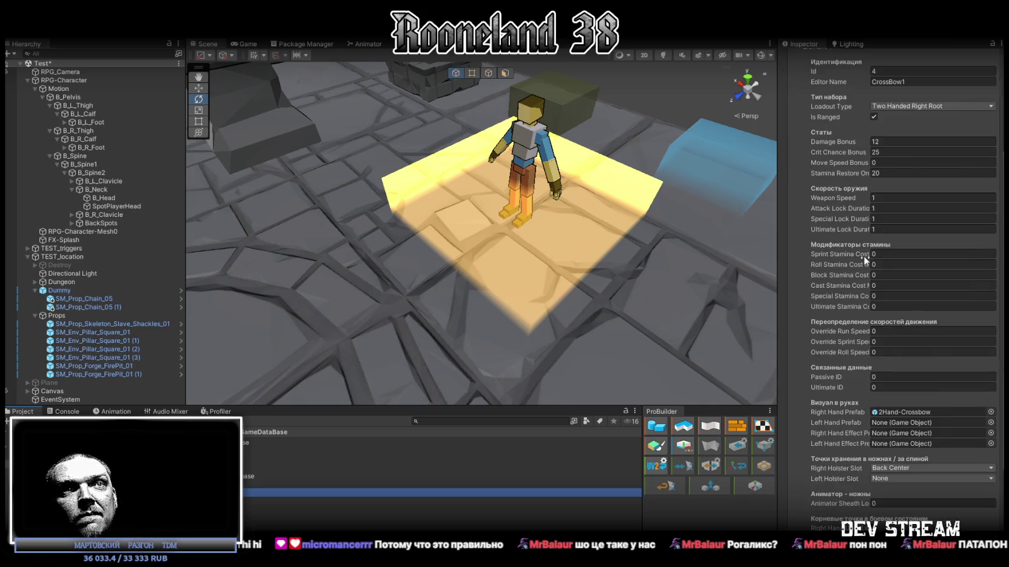
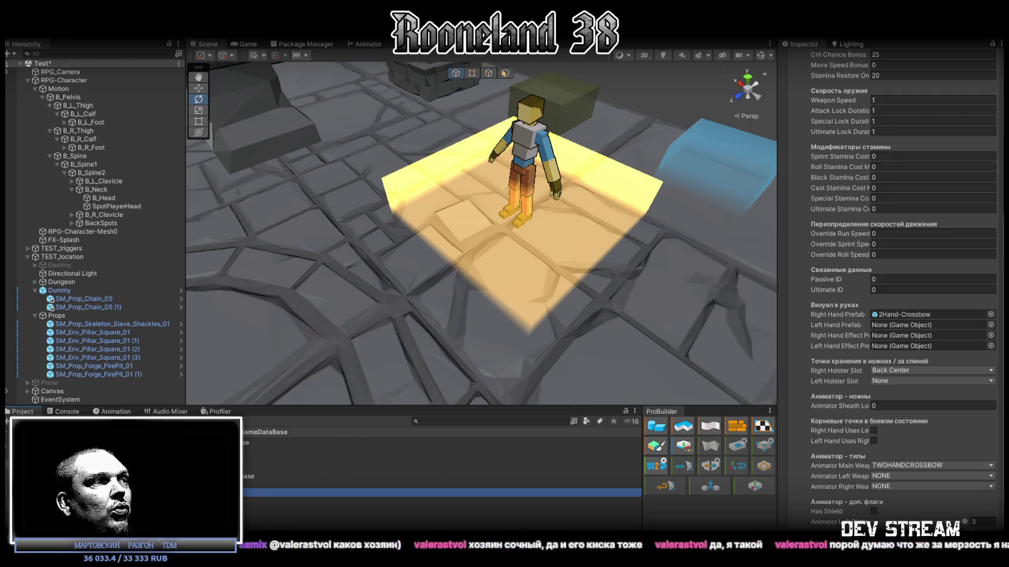
Step: Select the accessory database asset to show the TestKaska helmet entry and its cloaks list in the Inspector
click(303, 442)
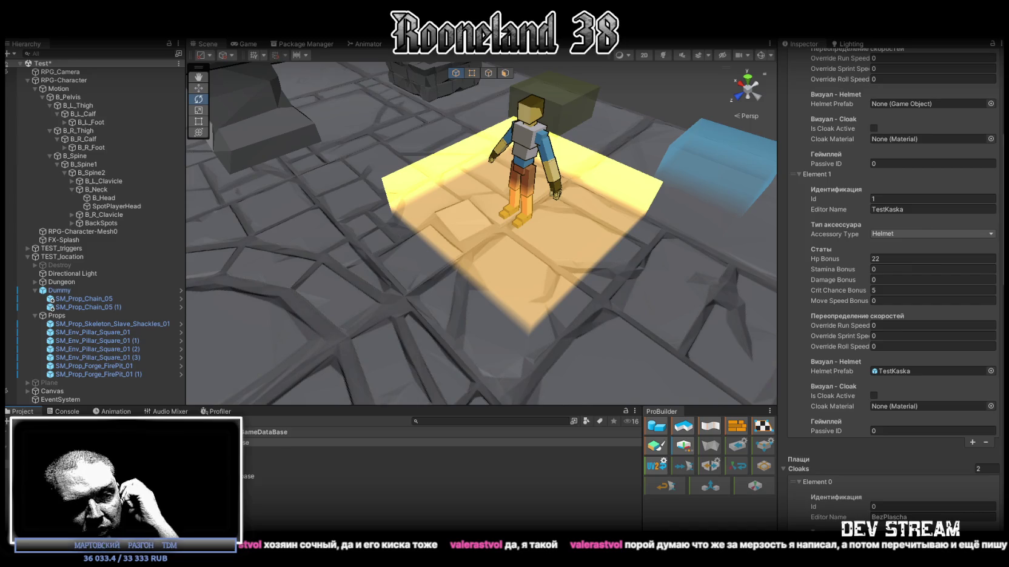
Step: Switch from Unity to Visual Studio, where StatusEffectDatabase.cs is open
key(alt+Tab)
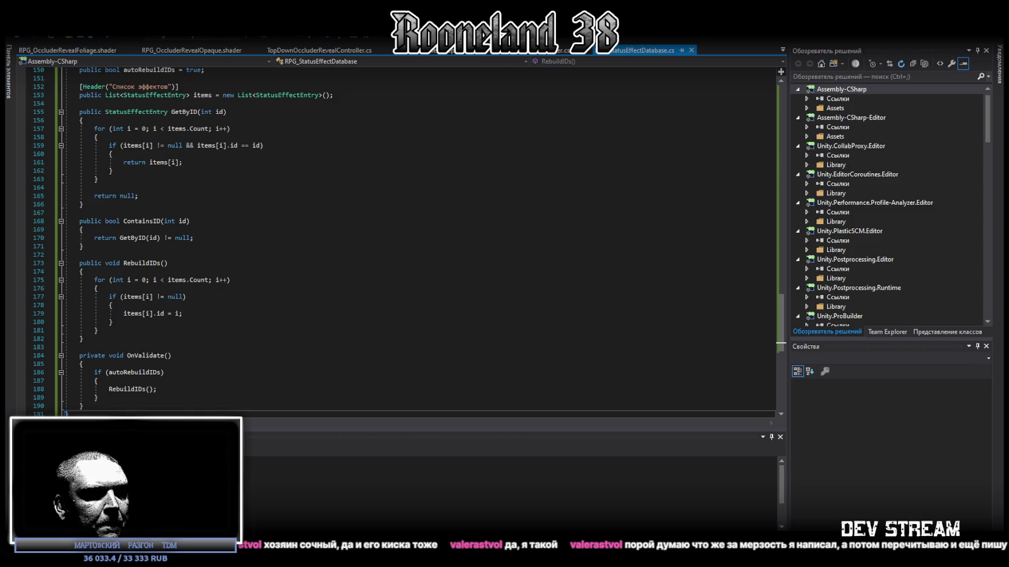
scroll(417, 271, down, 3)
scroll(387, 293, up, 6)
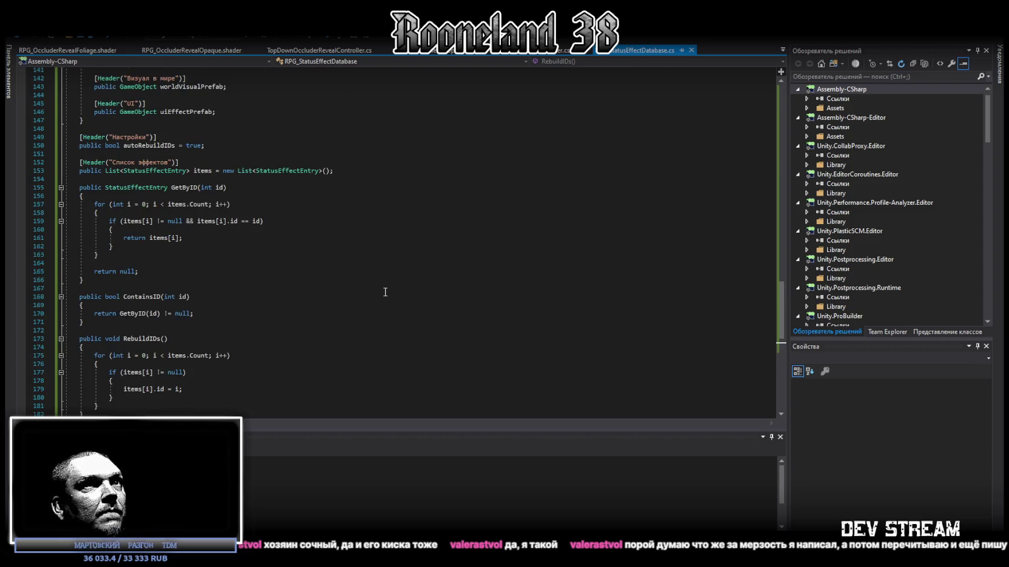
scroll(385, 292, down, 3)
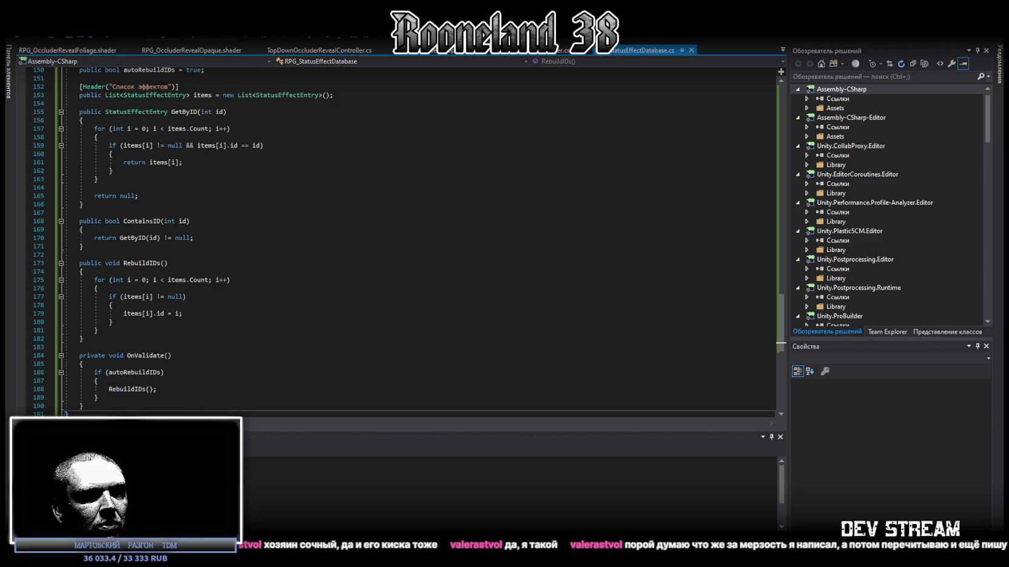
scroll(292, 387, down, 5)
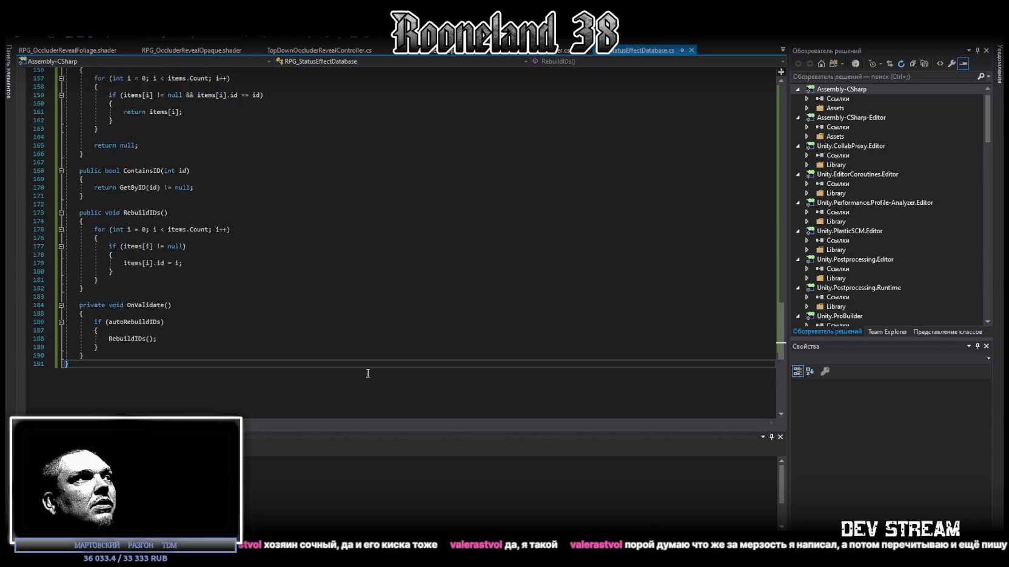
key(ctrl+a)
key(ctrl+v)
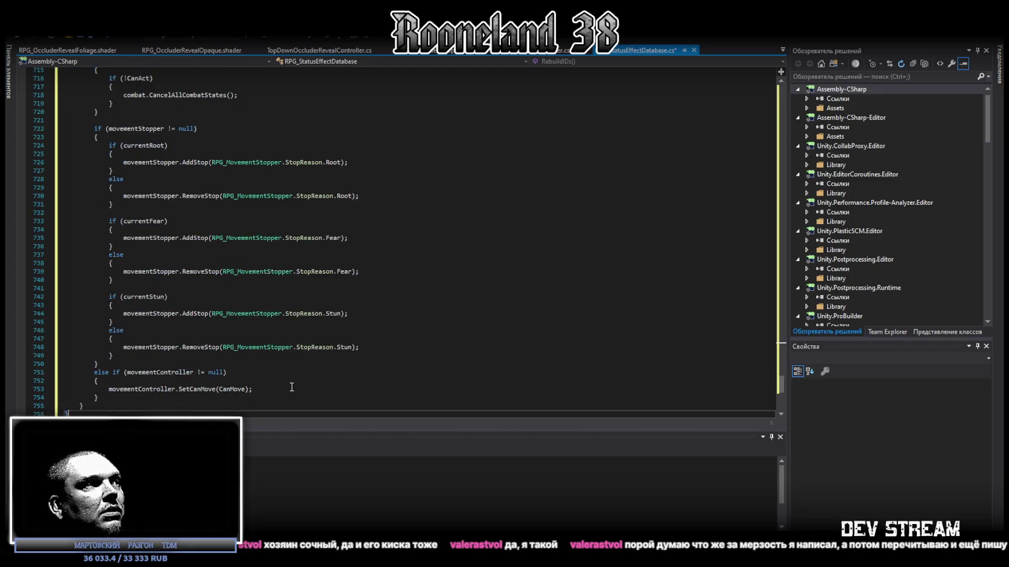
key(ctrl+z)
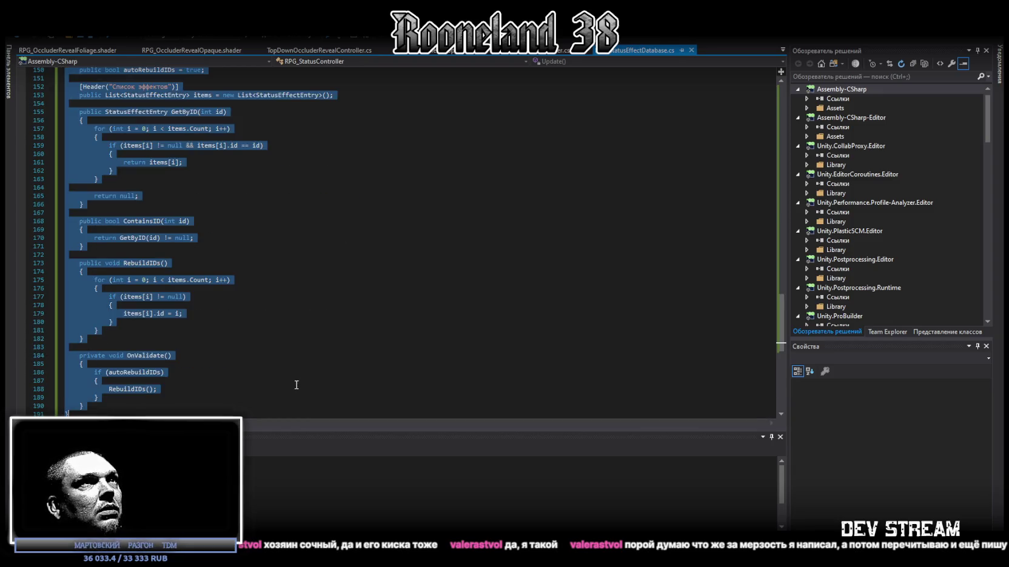
click(782, 50)
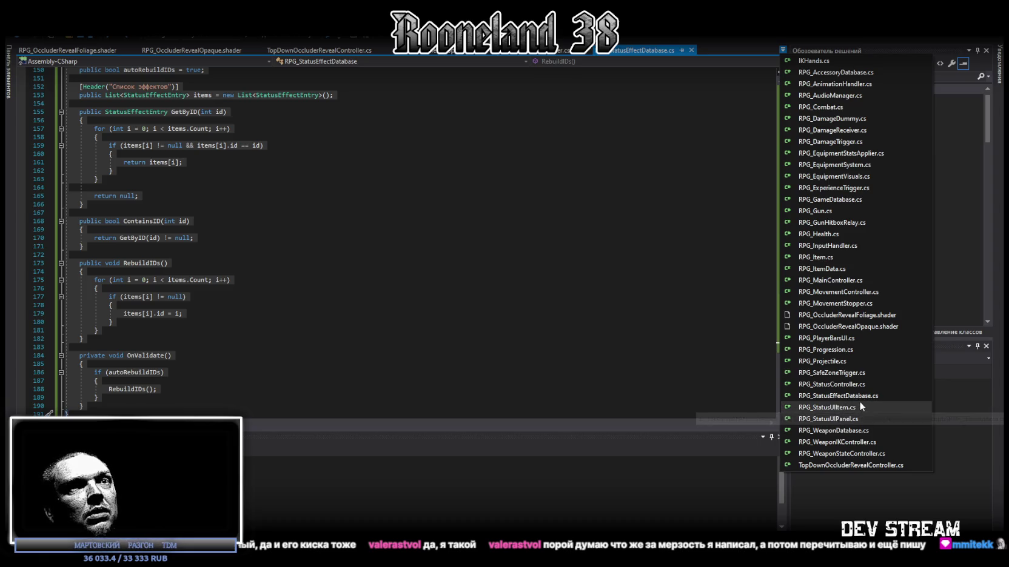
Step: Overwrite RPG_StatusController.cs with the updated code and review its damage-handling section
click(857, 384)
scroll(506, 342, down, 10)
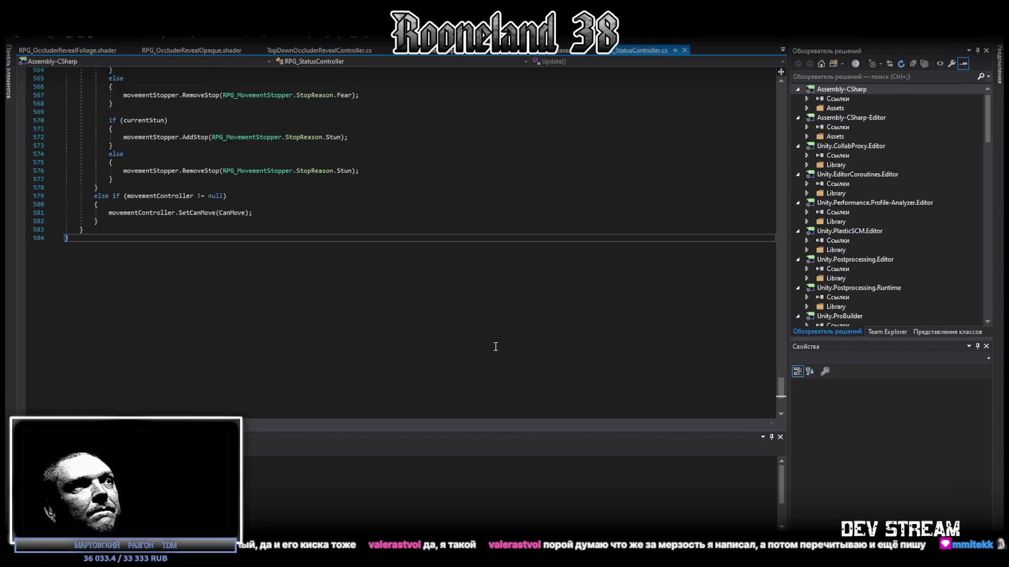
key(ctrl+a)
key(ctrl+v)
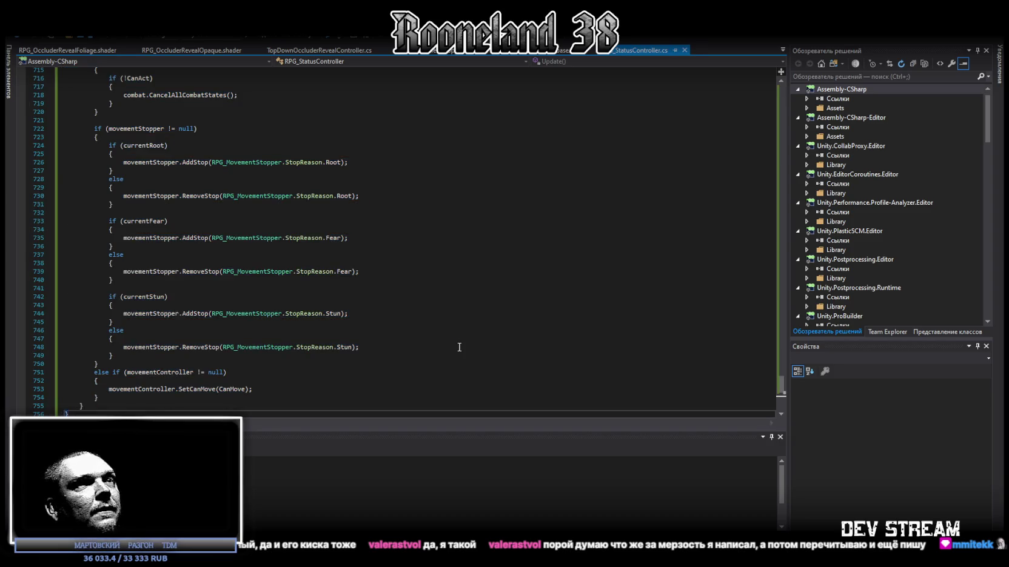
scroll(577, 305, up, 5)
drag(782, 382, 789, 301)
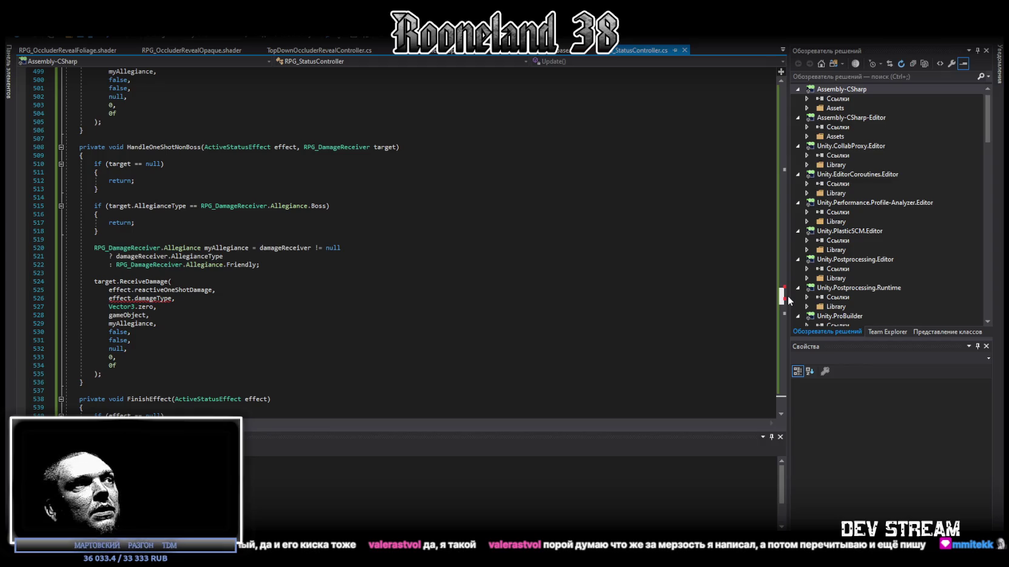
drag(788, 301, 788, 301)
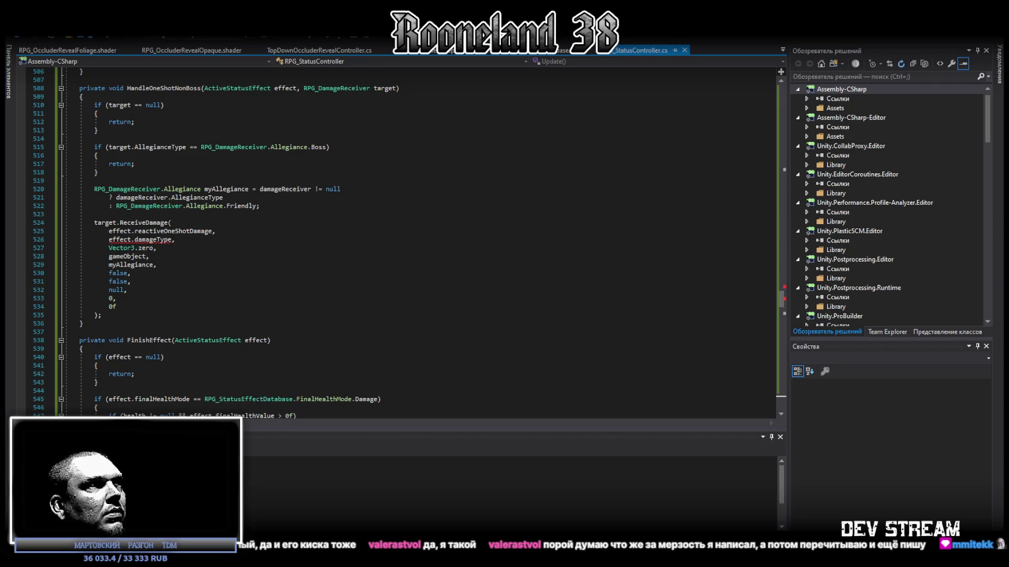
scroll(147, 199, up, 4)
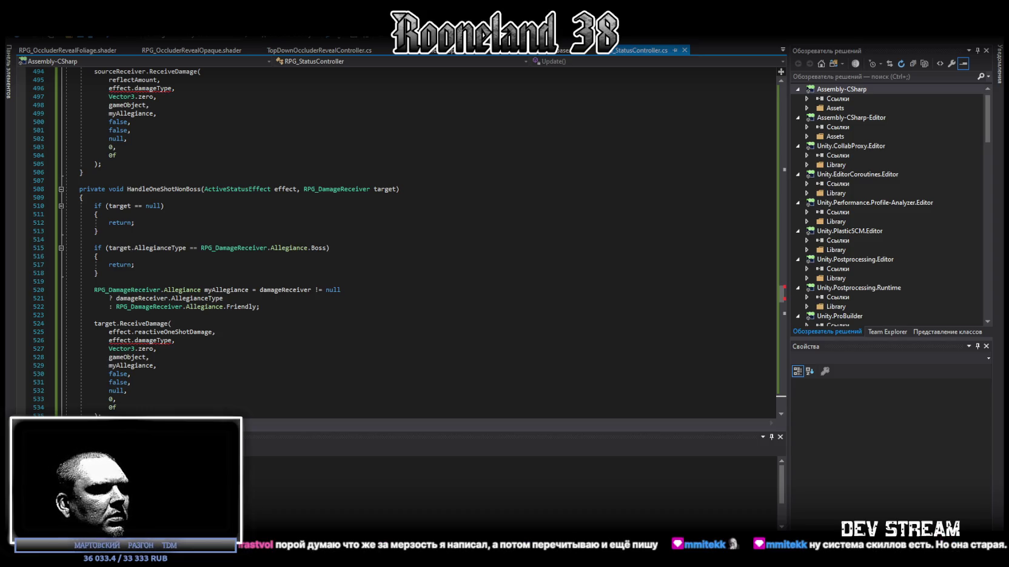
Step: Back in Unity, open the SideScripts folder and switch the scene view to pan
key(alt+Tab)
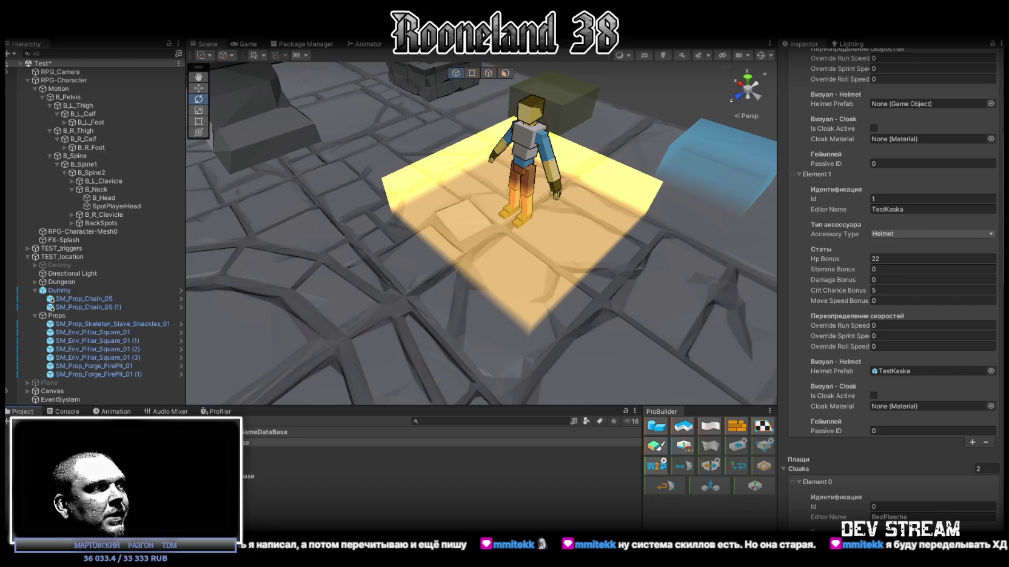
click(72, 494)
key(q)
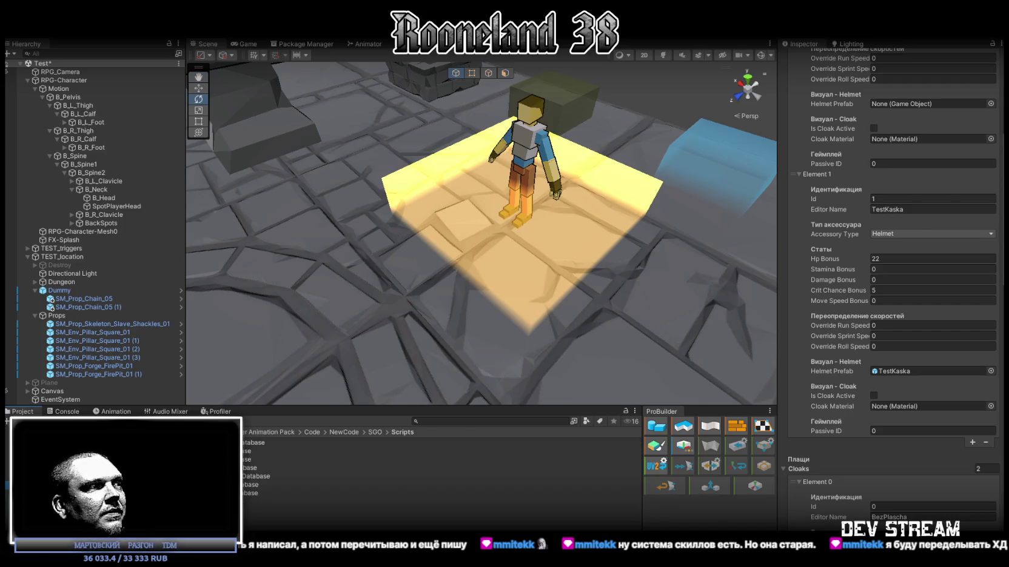
Step: Add a C# script called RPG_GunPassive to the SideScripts folder and open it in Visual Studio
right_click(72, 494)
mouse_move(170, 223)
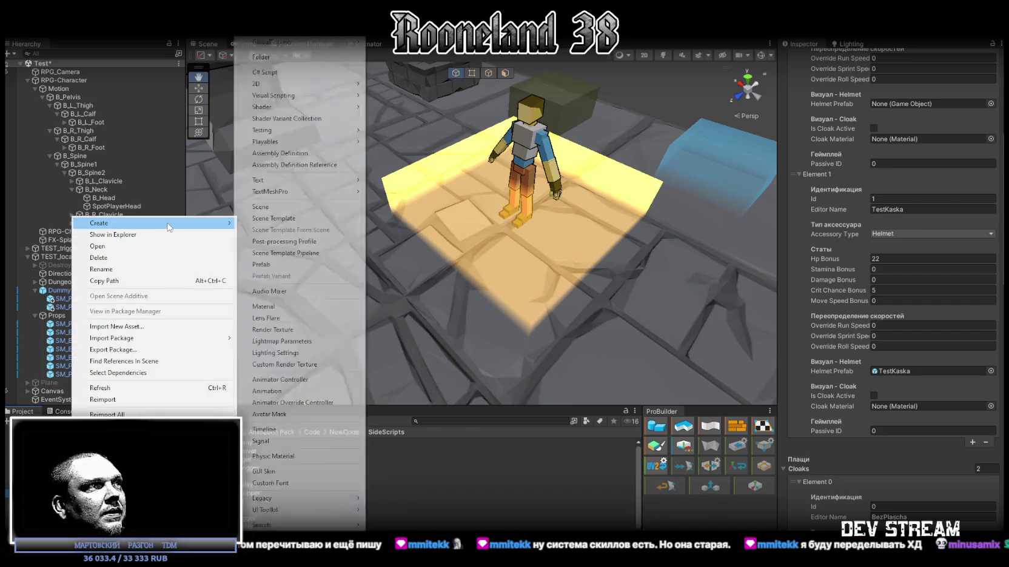
click(263, 73)
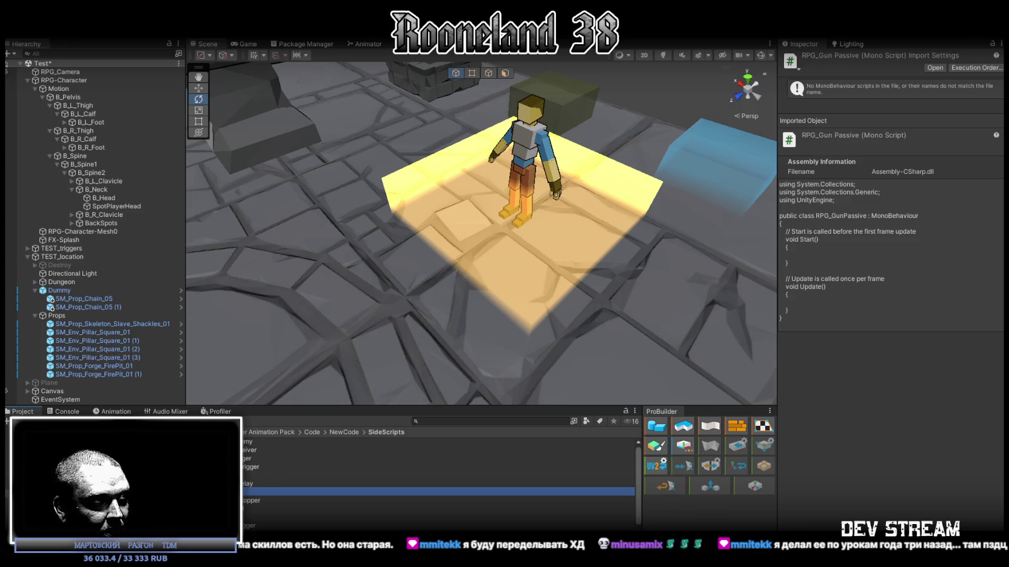
key(Return)
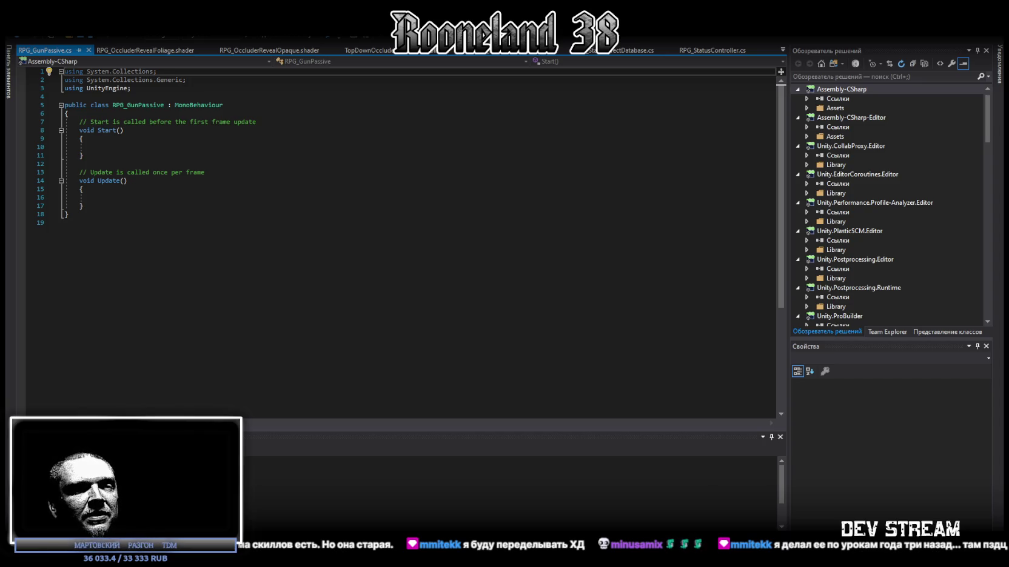
click(163, 294)
Step: Overwrite the RPG_GunPassive template with the full passive-effect code, save, and switch back to Unity
key(ctrl+a)
key(ctrl+v)
key(ctrl+s)
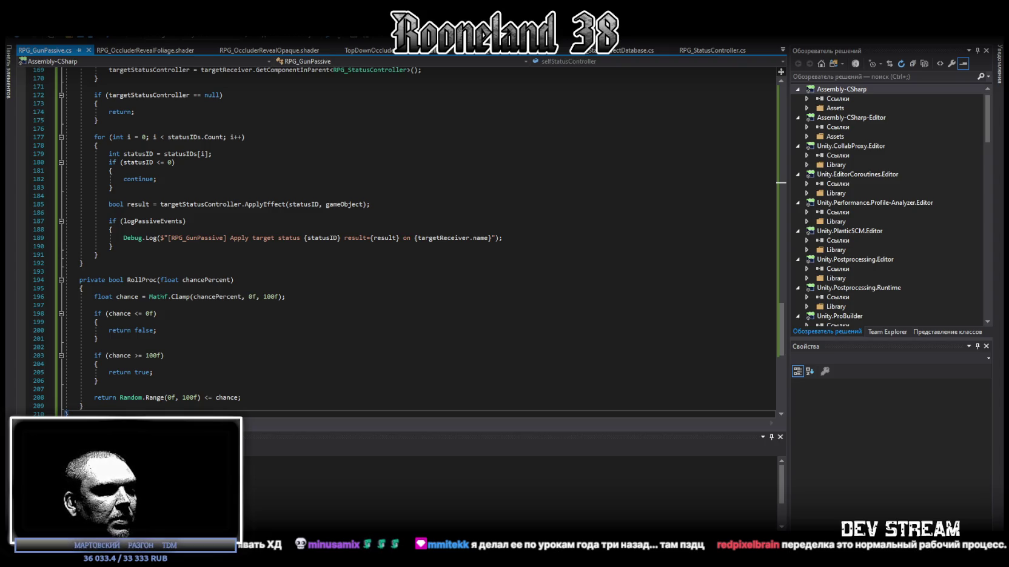
key(alt+Tab)
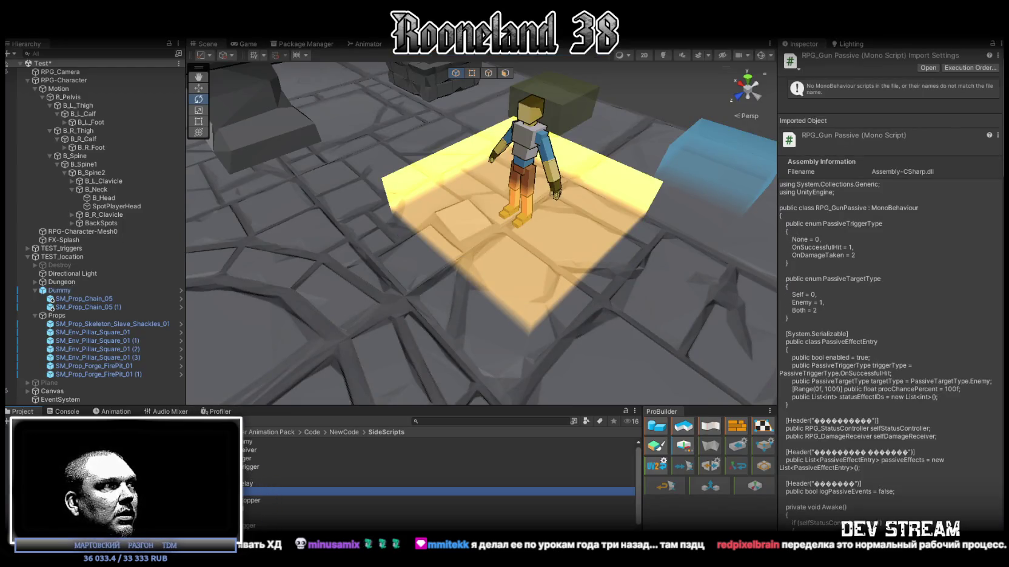
Step: Navigate from GameDataBase to SGO Scripts and select the RPG_AccessoryDatabase script
click(7, 464)
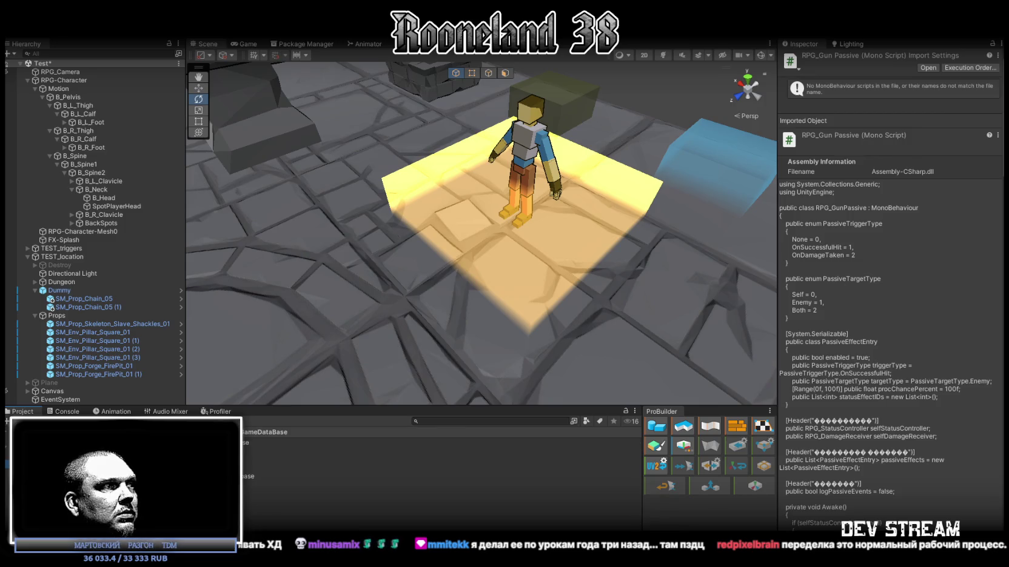
key(Down)
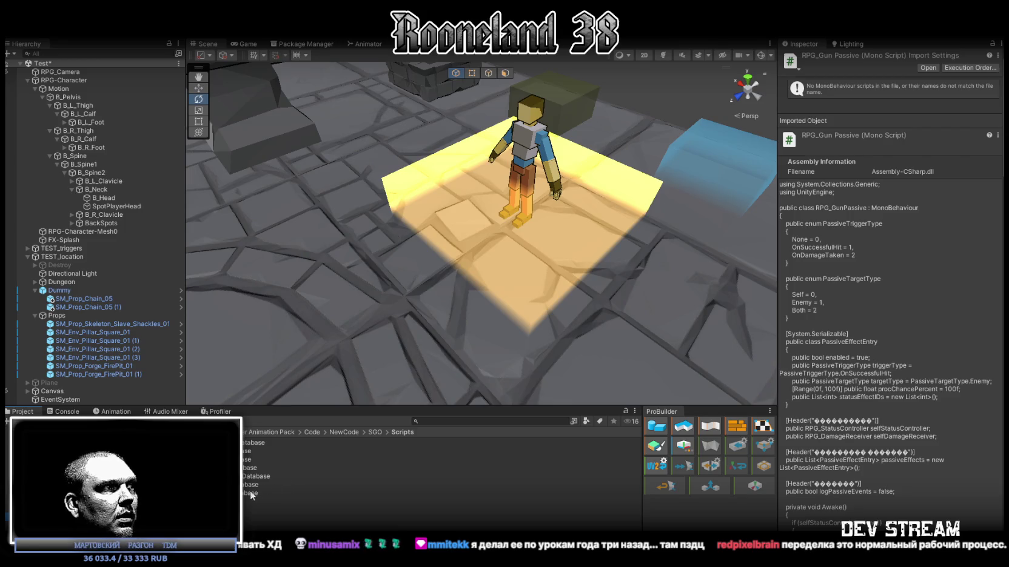
click(230, 442)
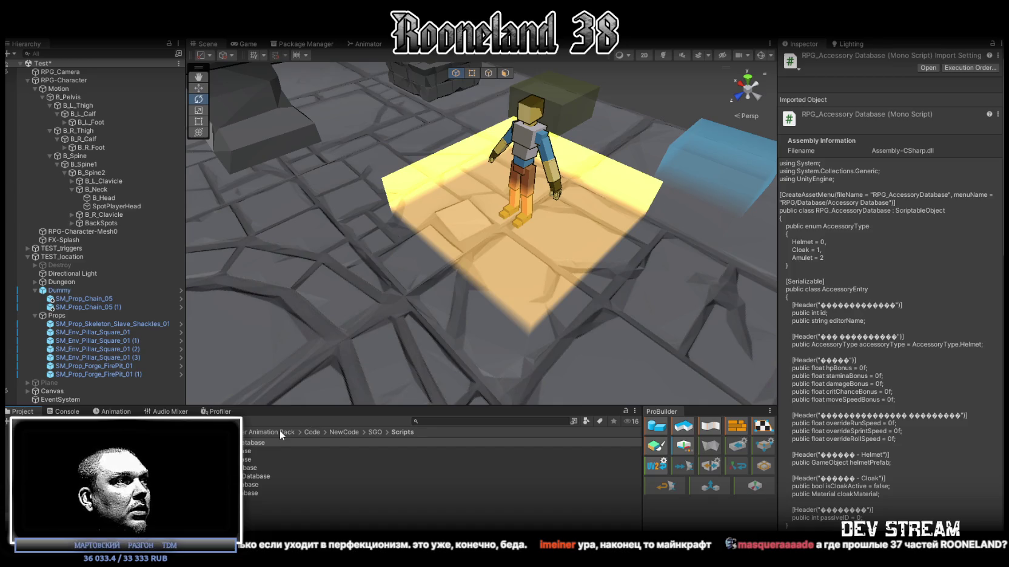
Step: Paste the revised code over RPG_AccessoryDatabase, save it, and return to Unity to recompile
double_click(247, 442)
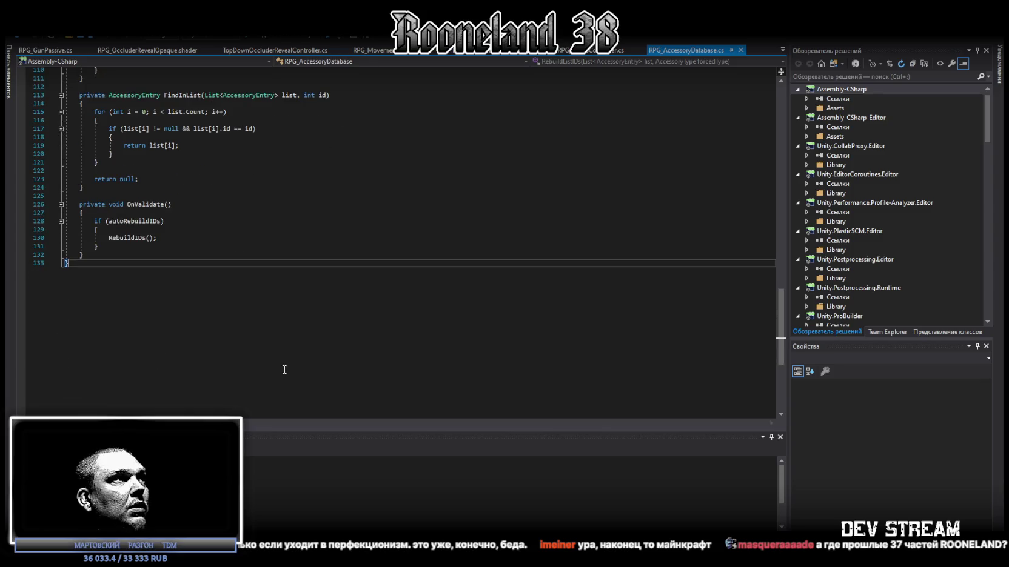
key(ctrl+a)
key(ctrl+v)
key(ctrl+s)
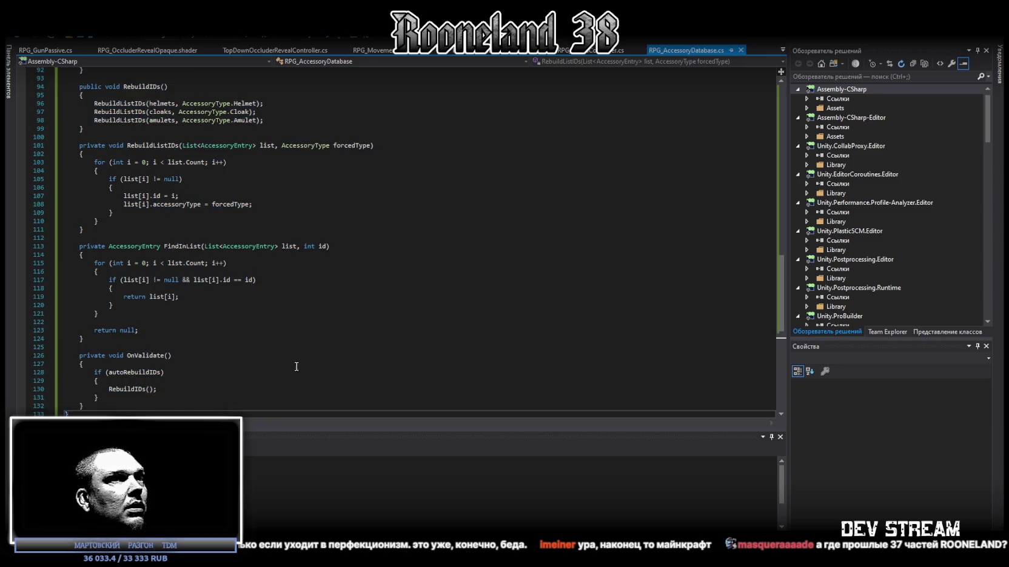
scroll(341, 351, up, 2)
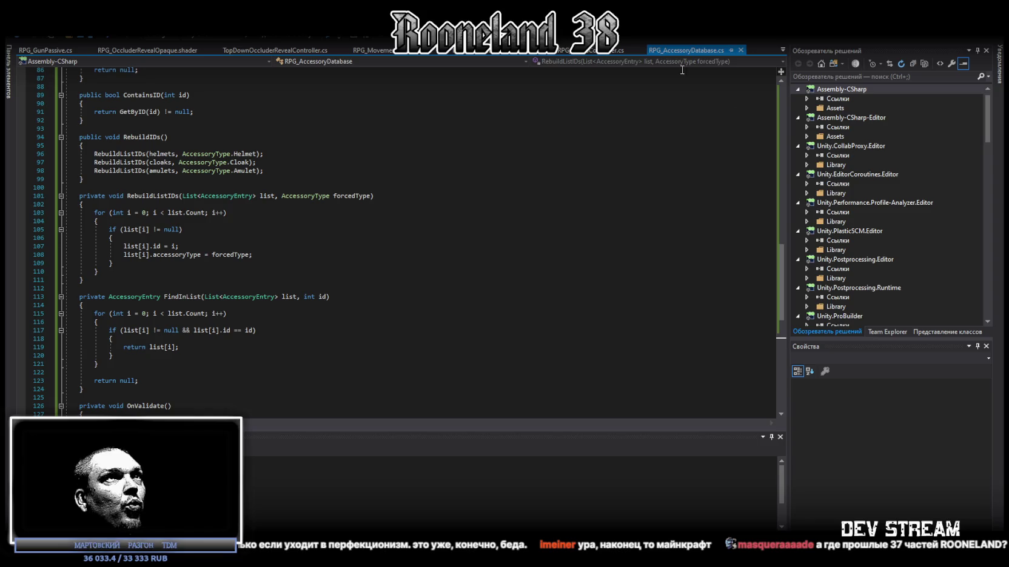
key(alt+Tab)
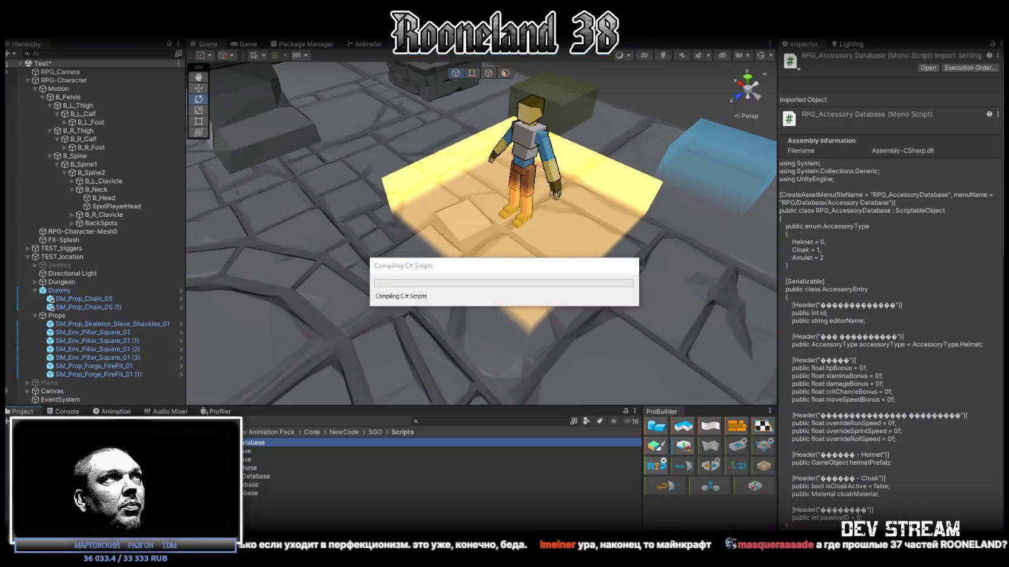
Step: Check the compile errors, then browse to SideScripts and open RPG_GunPassive in the editor
click(64, 412)
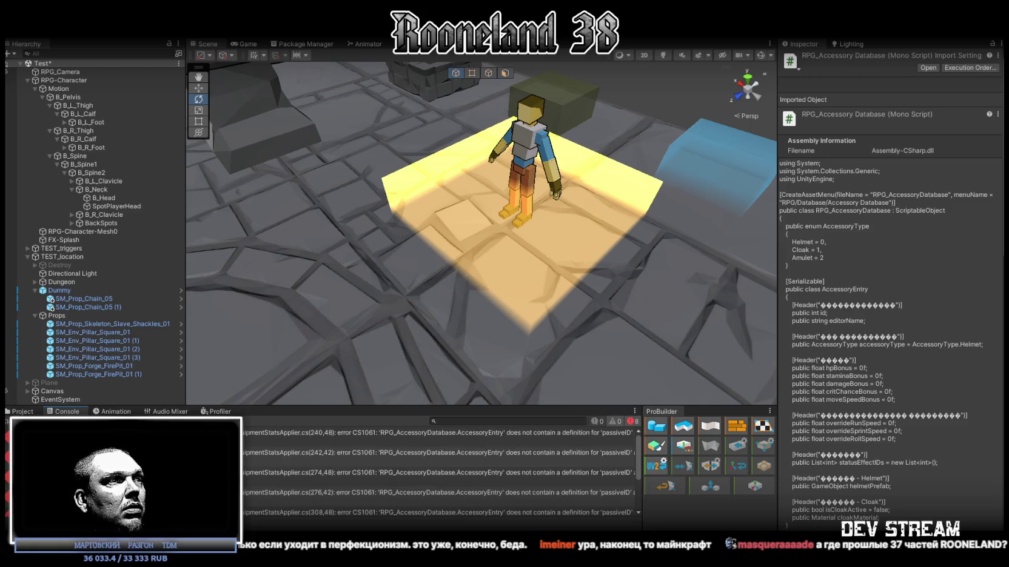
click(23, 412)
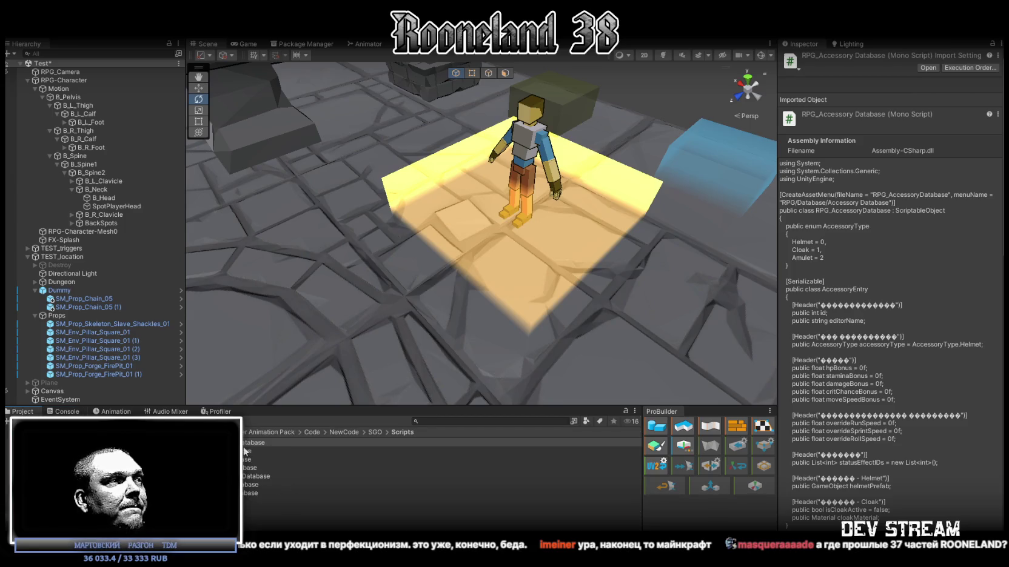
click(344, 433)
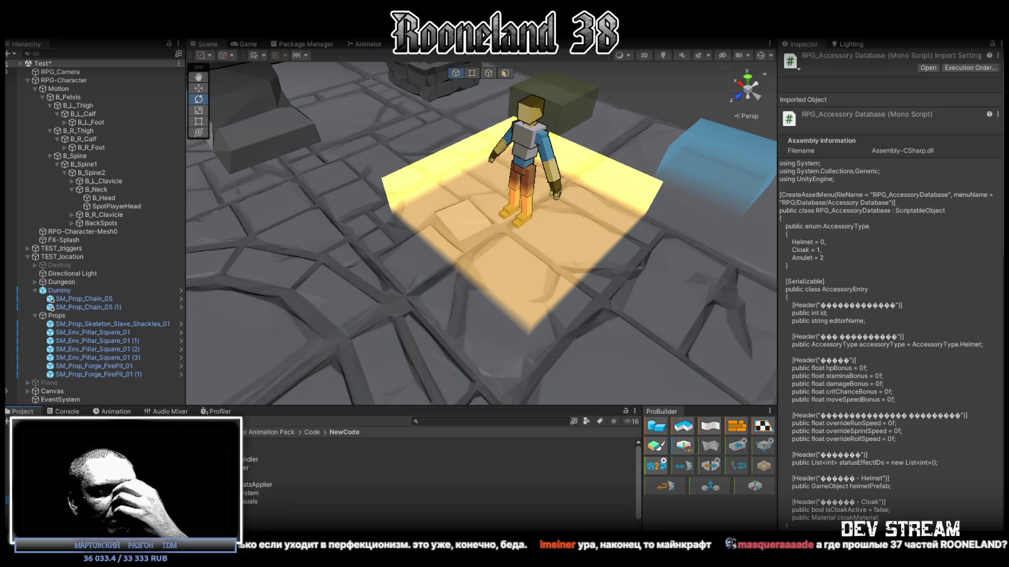
scroll(288, 479, down, 1)
double_click(270, 483)
double_click(246, 472)
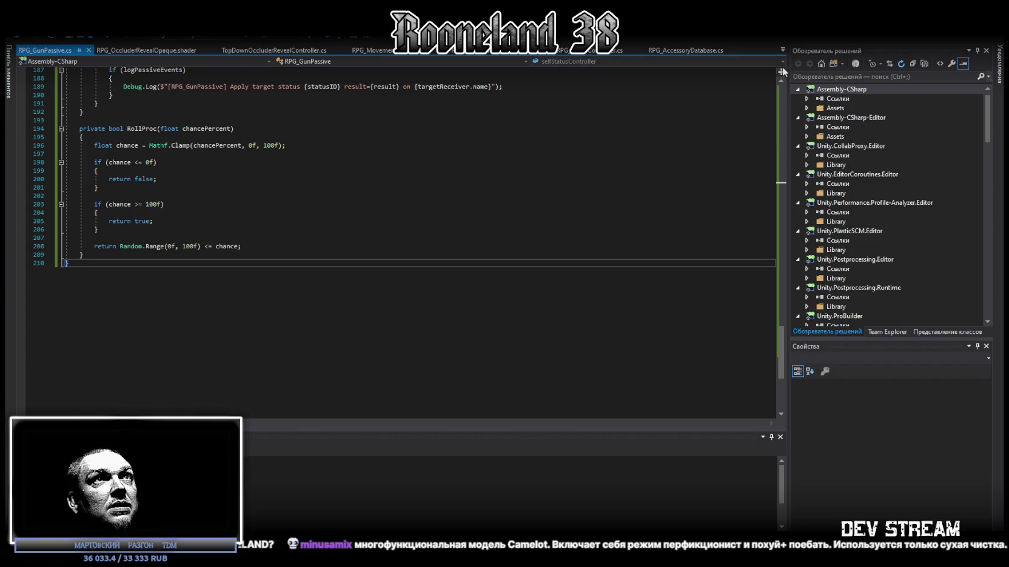
Step: Switch to RPG_EquipmentStatsApplier.cs and paste the new accessory-effect-removal code over its contents
click(782, 50)
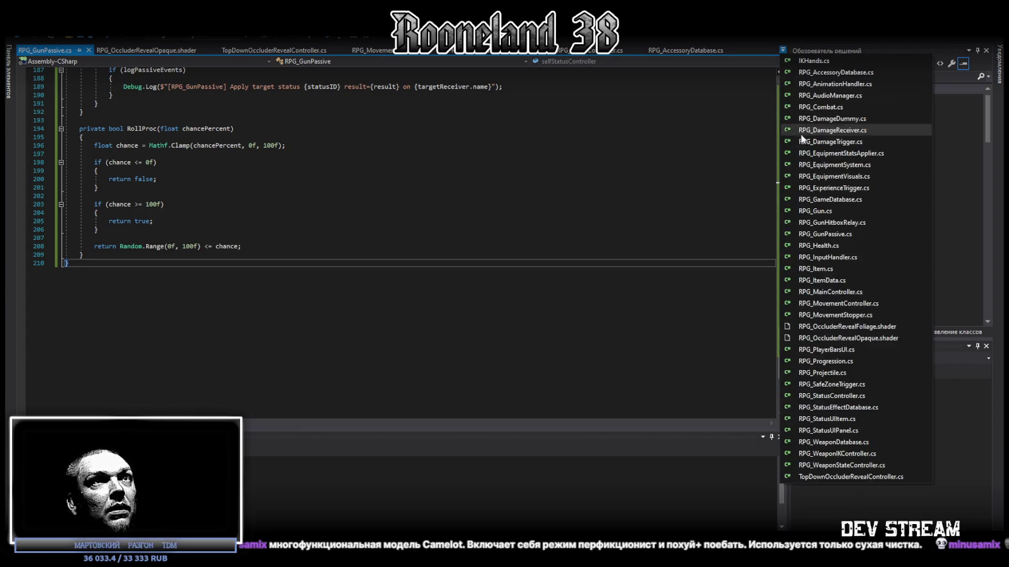
click(830, 156)
scroll(408, 346, down, 10)
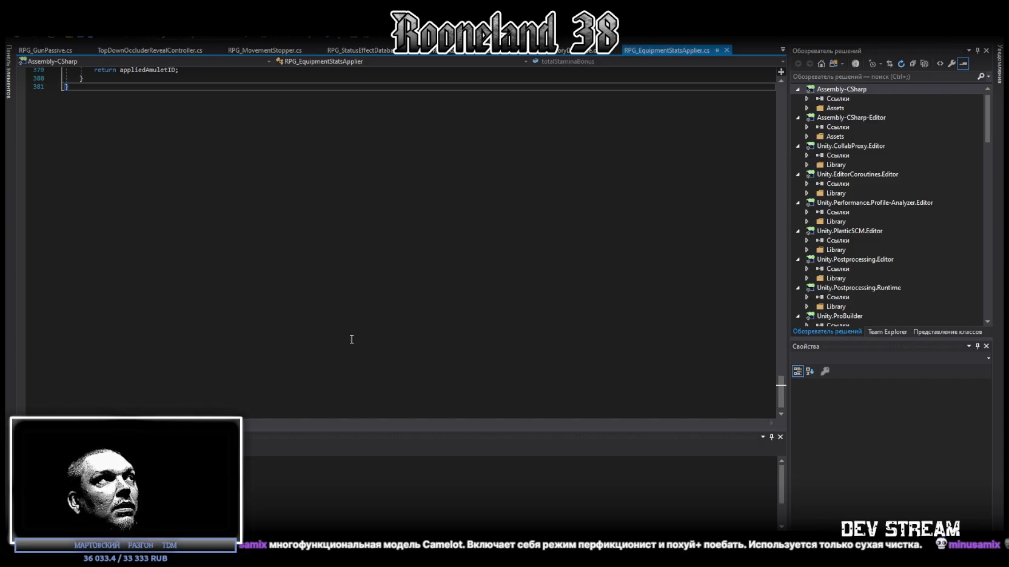
key(ctrl+a)
key(ctrl+v)
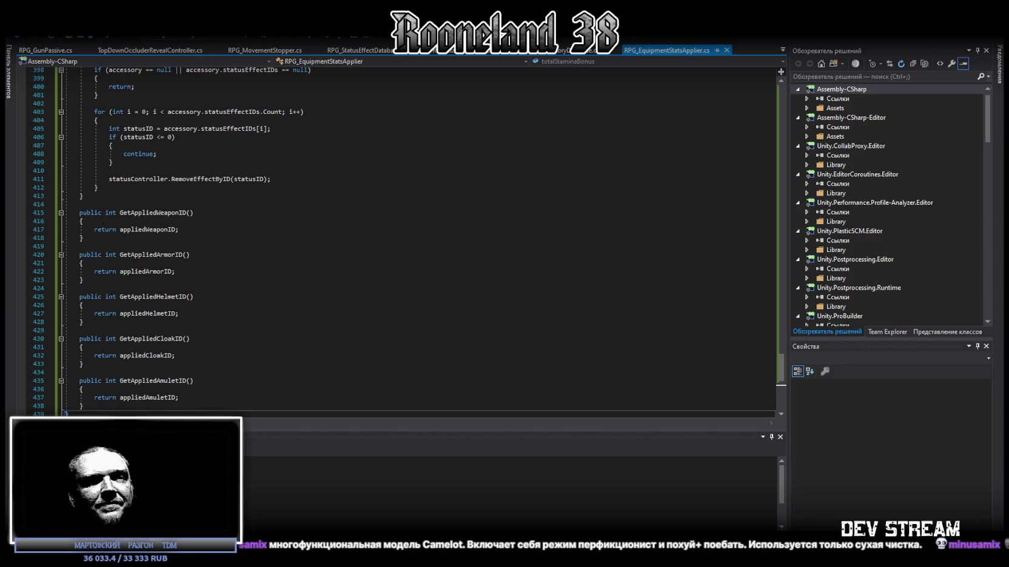
Step: Undo the edit in RPG_Gun.cs to restore the BoxCollider gizmo branch, save, and return to Unity
click(783, 50)
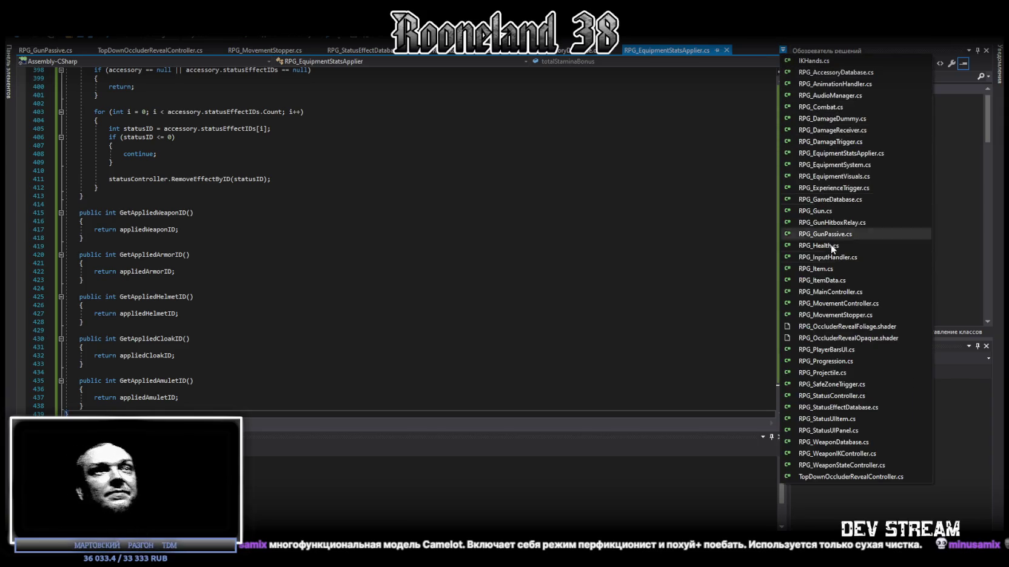
click(817, 211)
scroll(553, 255, down, 6)
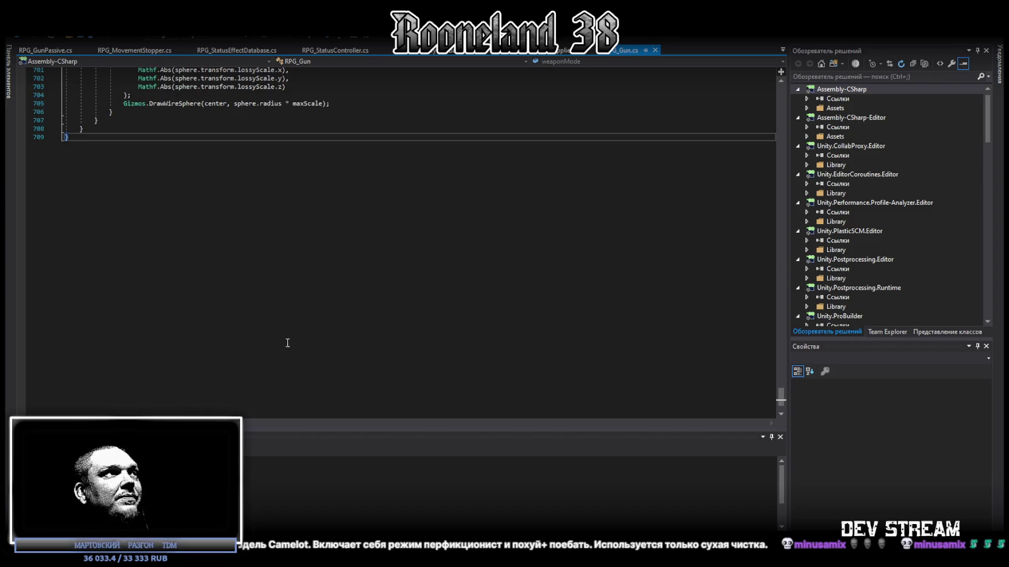
key(ctrl+z)
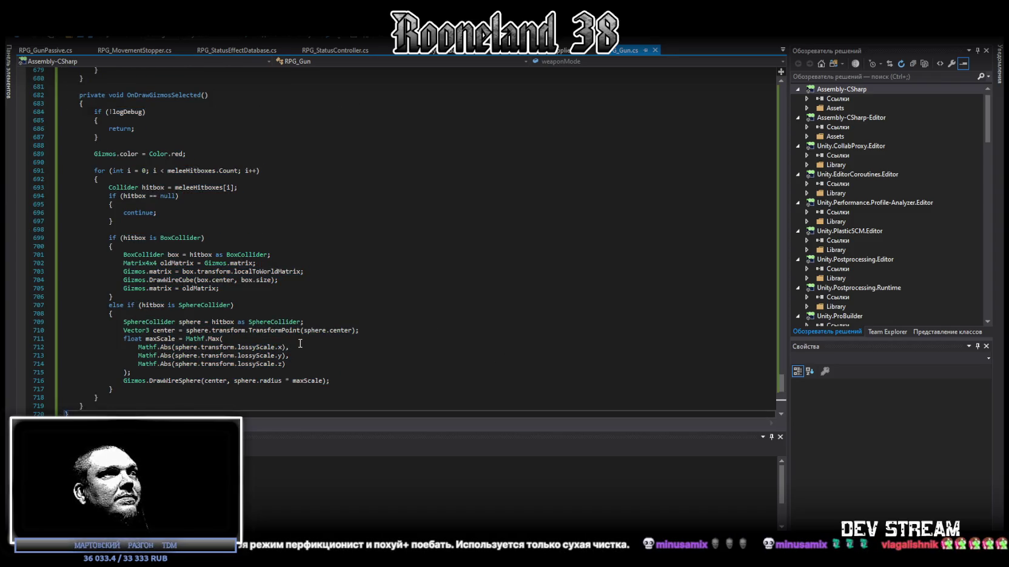
key(ctrl+s)
key(alt+Tab)
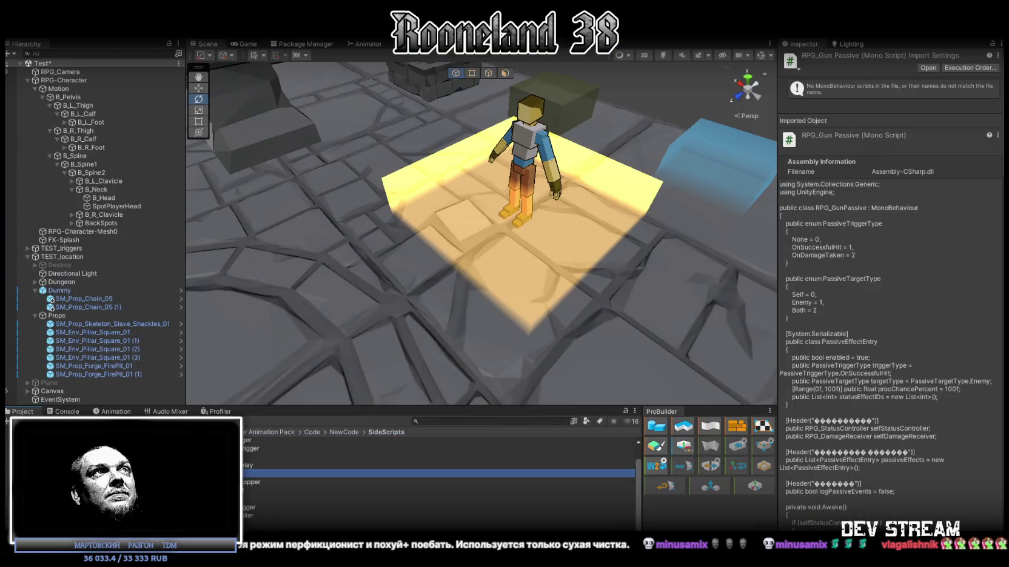
Step: Read both CS1503 DamageType conversion errors in the Console, then return to the code editor's open-file list
click(67, 412)
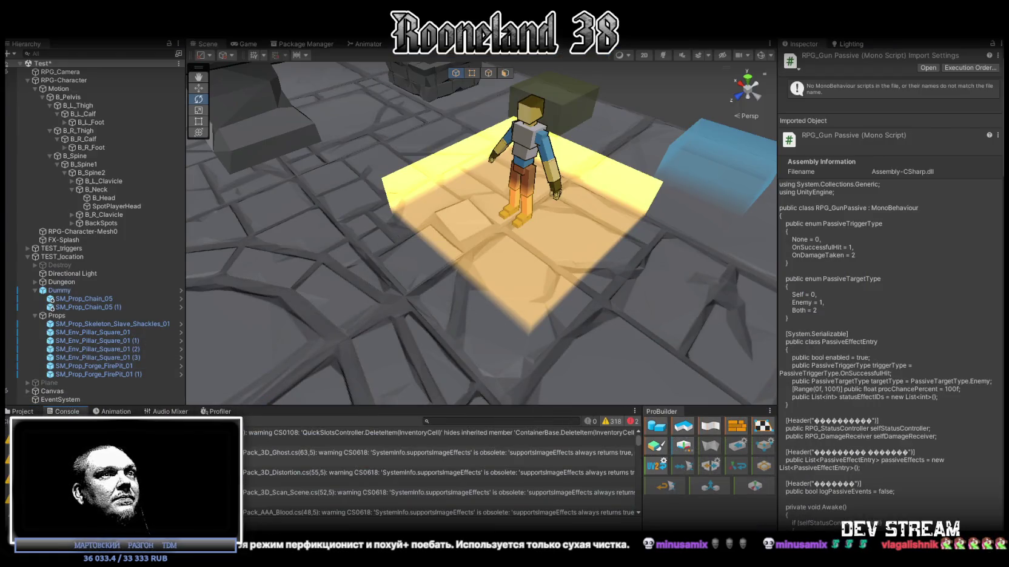
click(332, 440)
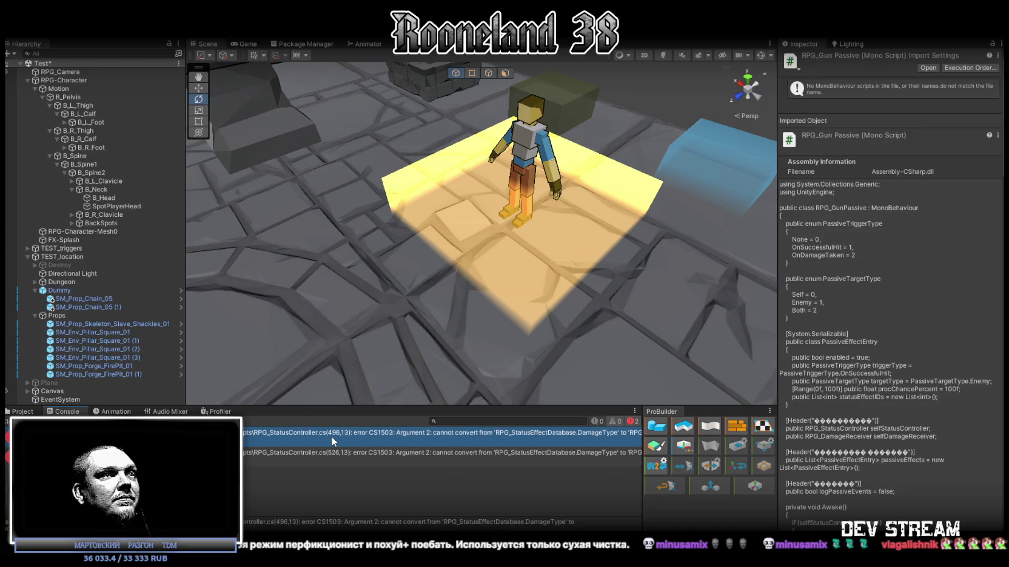
click(424, 522)
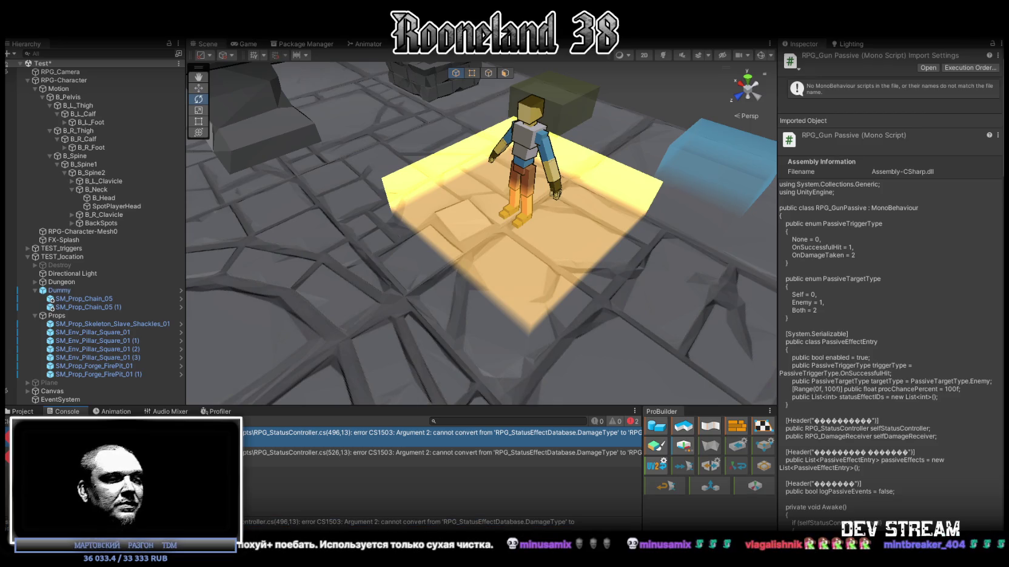
click(425, 453)
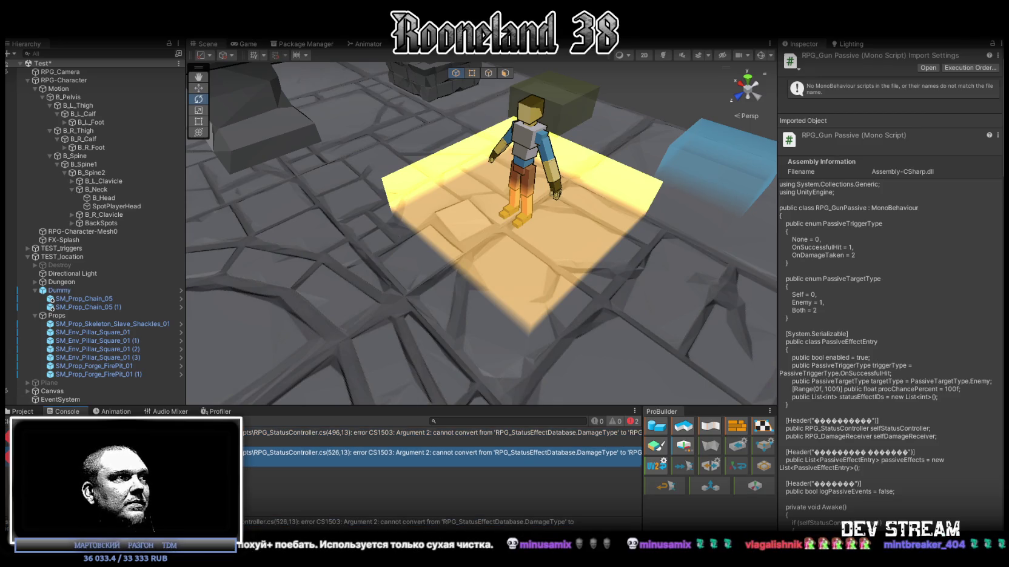
click(424, 522)
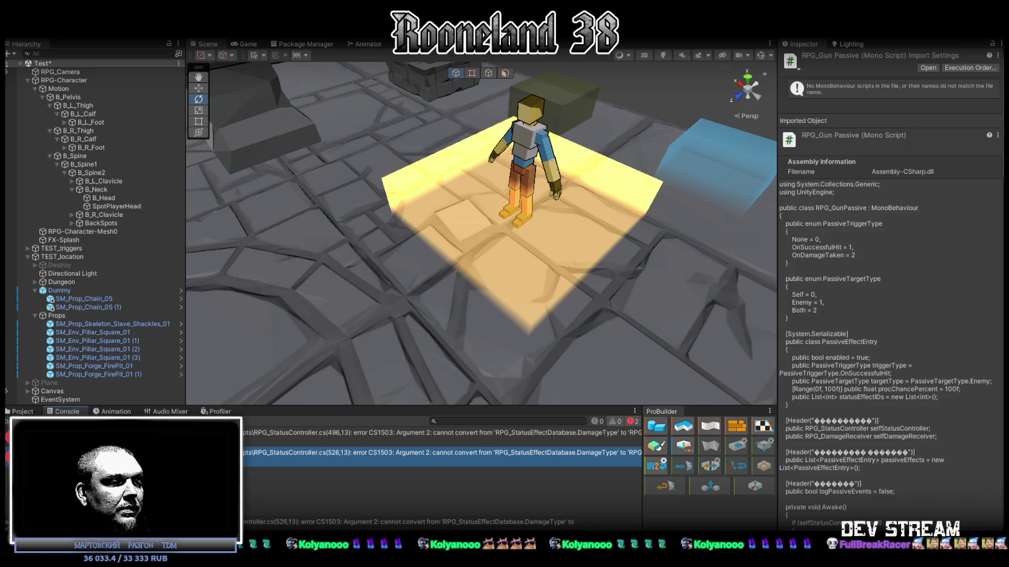
key(alt+Tab)
click(784, 49)
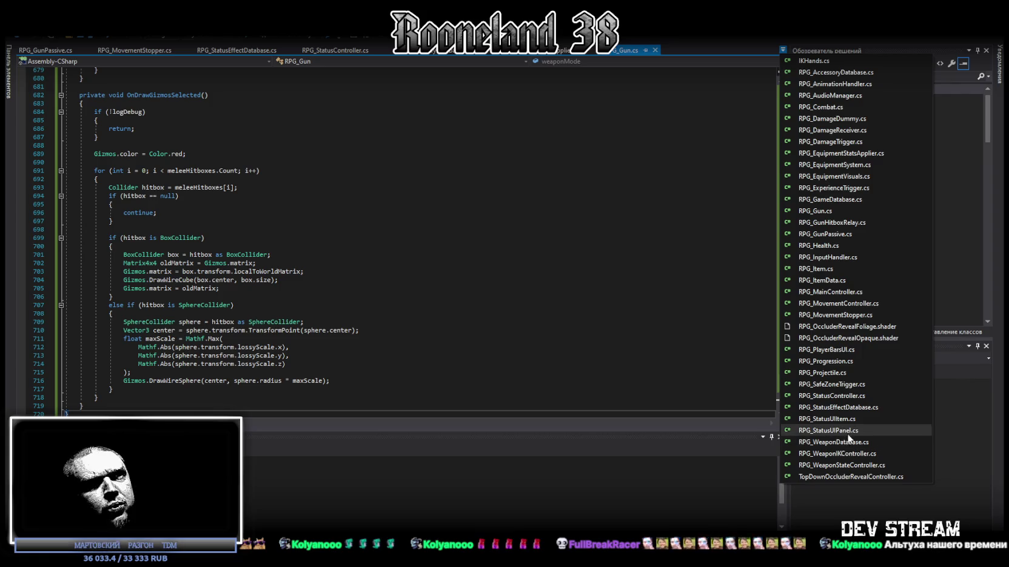
Step: In RPG_StatusController.cs, replace the file's tail with pasted code adding ConvertDamageType, and save
click(840, 396)
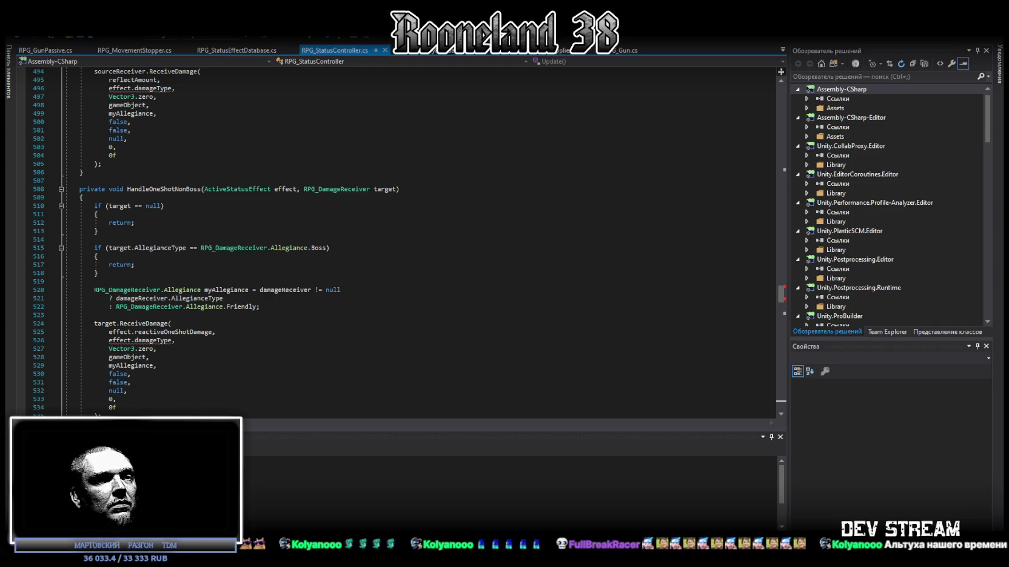
scroll(271, 407, down, 3)
click(288, 399)
key(ctrl+shift+End)
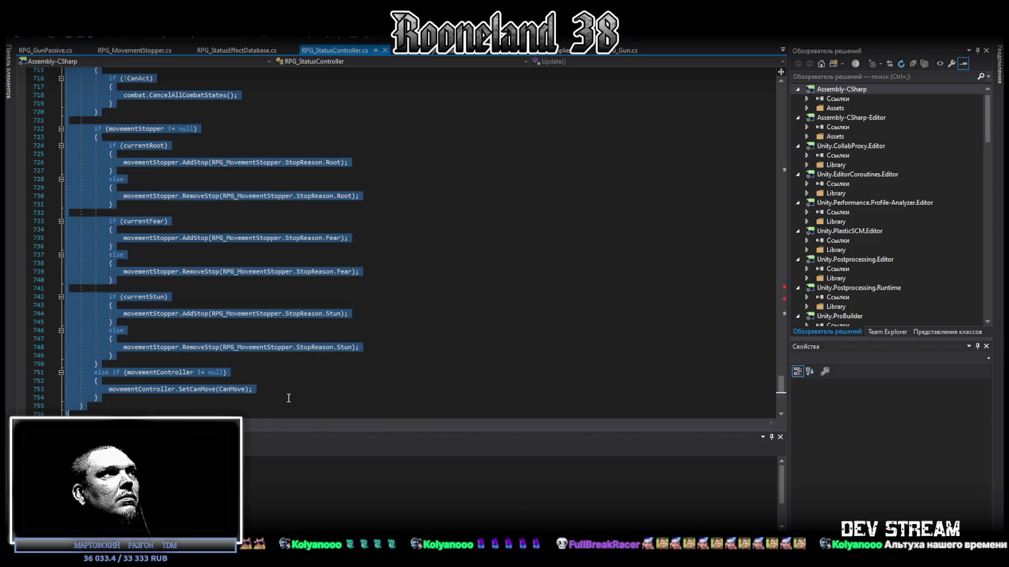
key(ctrl+v)
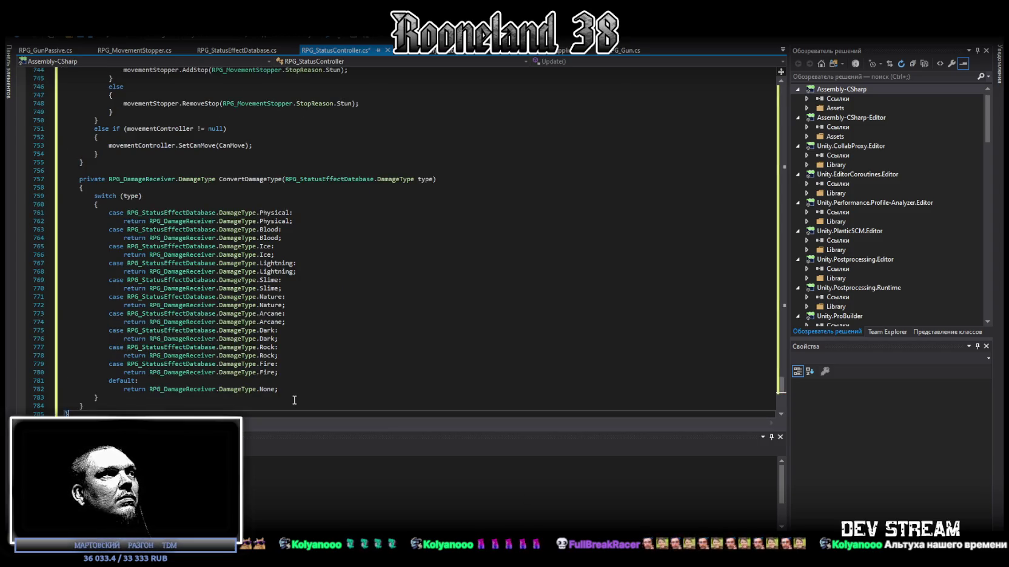
key(ctrl+s)
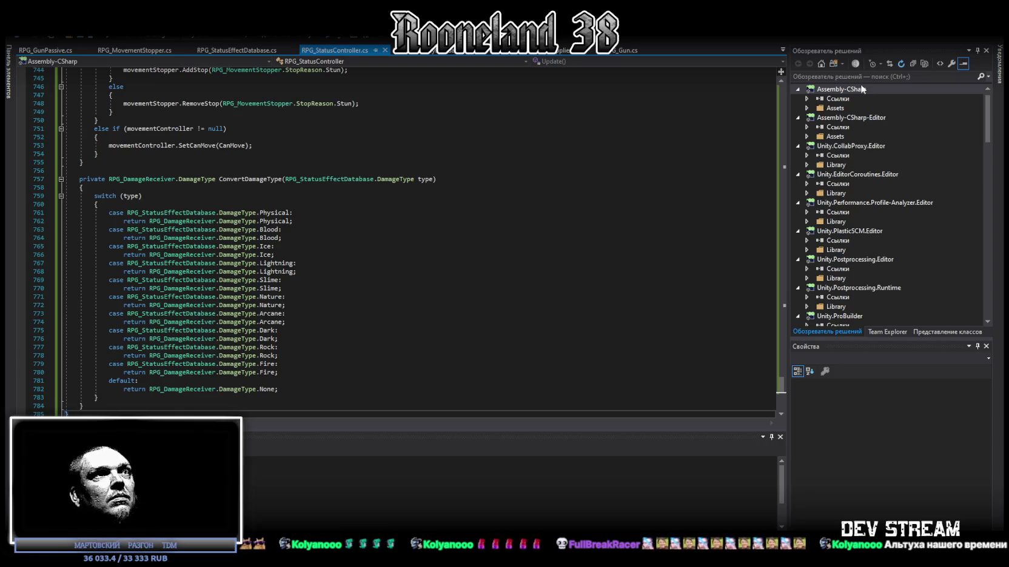
key(alt+Tab)
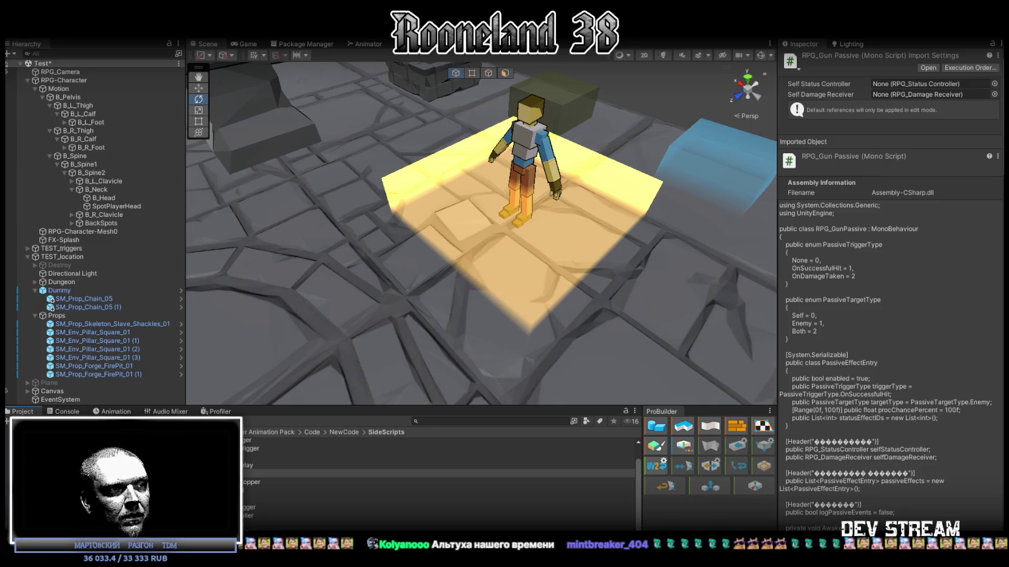
Step: After Unity finishes compiling, bring the browser window with the photo to the front
key(alt+Tab)
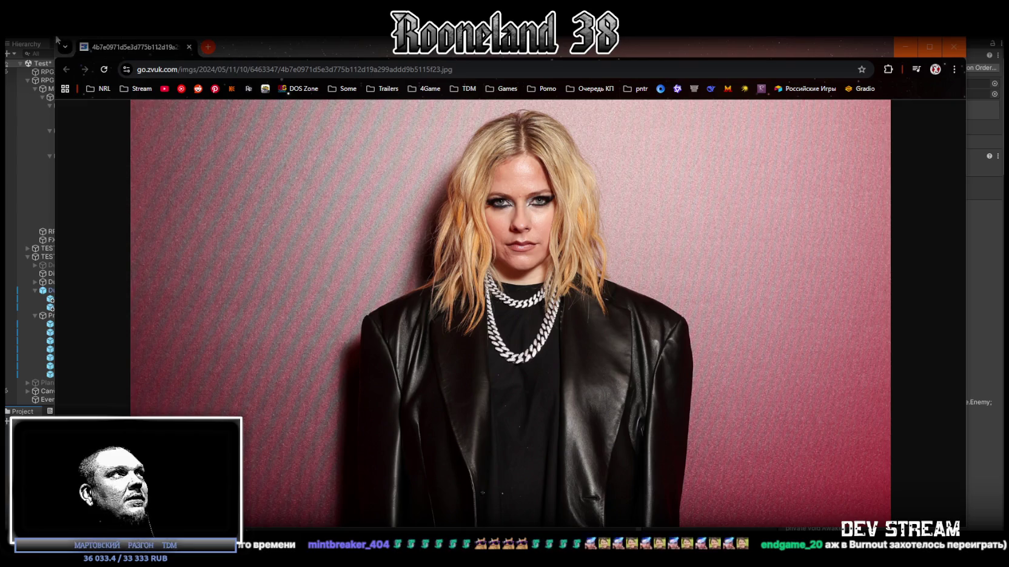
Step: Shrink and reposition the browser photo window around Unity, then close it
mouse_move(54, 37)
mouse_down()
mouse_move(235, 82)
mouse_move(326, 82)
mouse_up()
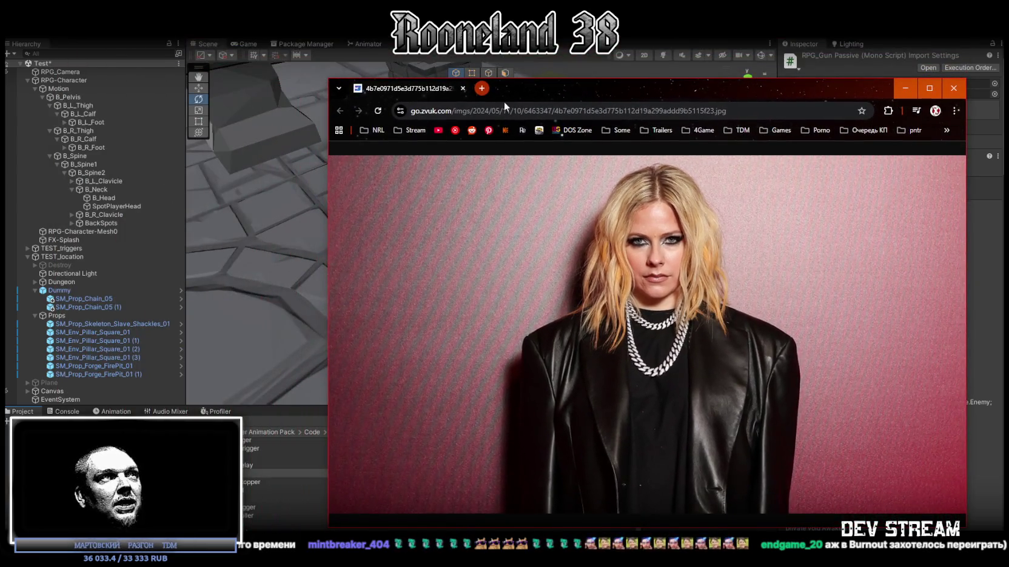
drag(539, 94, 449, 64)
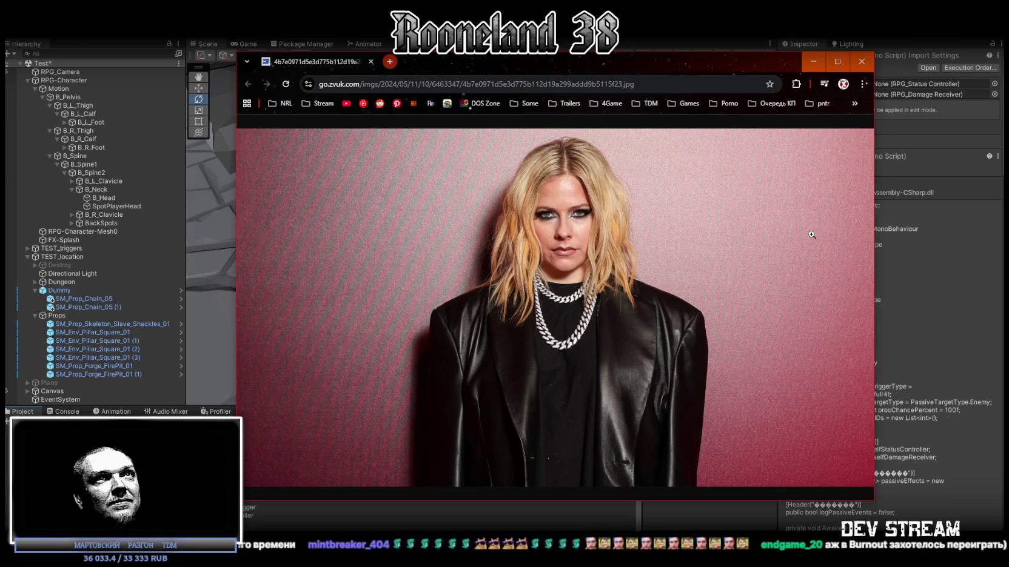
drag(744, 61, 729, 74)
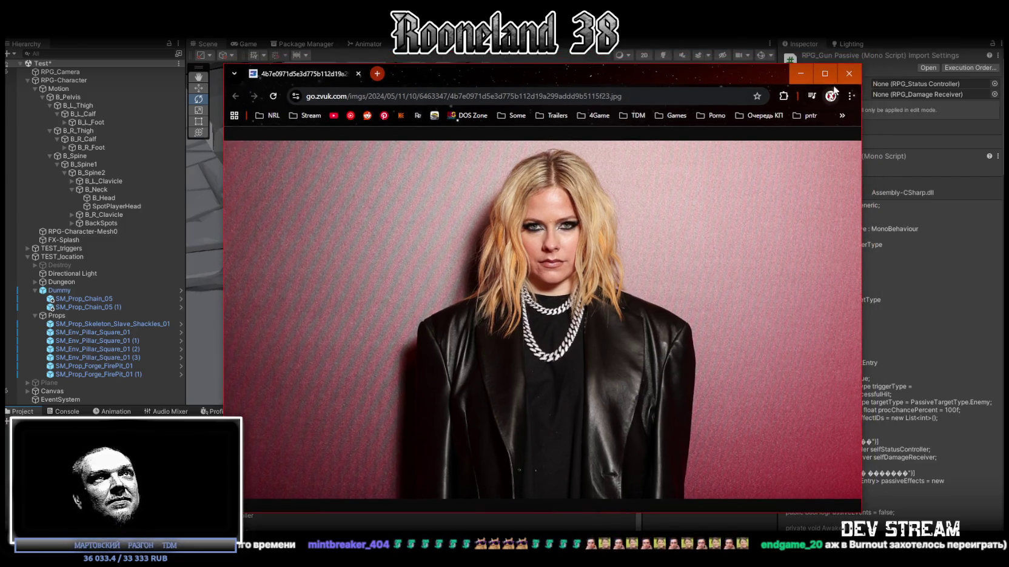
click(849, 75)
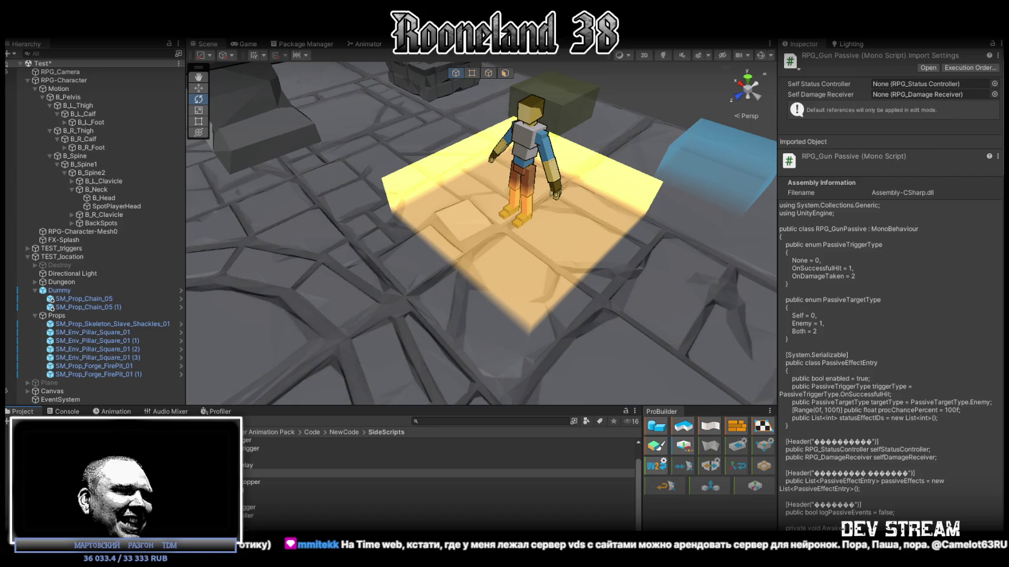
Step: Switch from Unity to the AI chat conversation showing the ConvertDamageType code
key(alt+Tab)
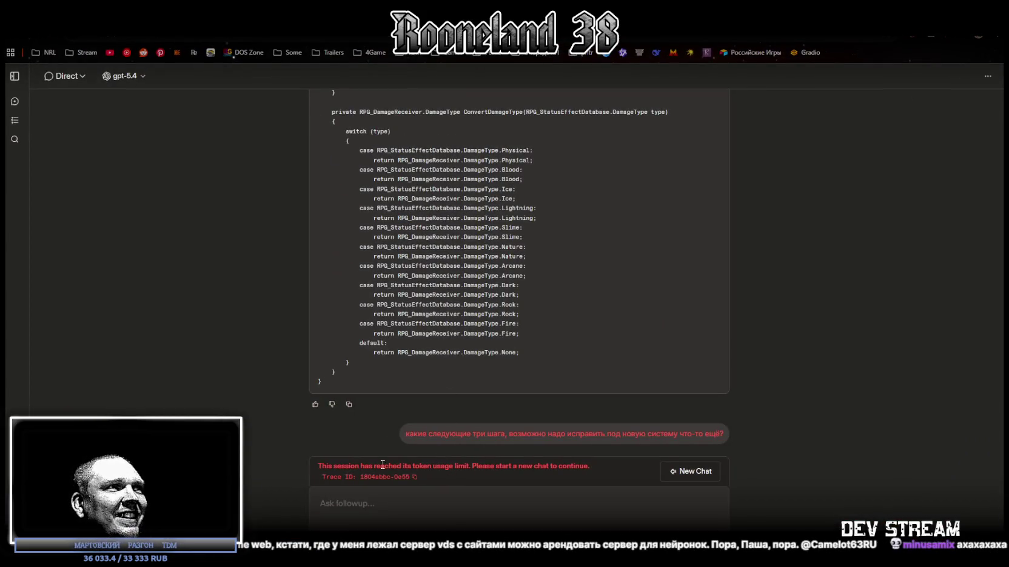
Step: Select the token-limit error text, place the caret in the follow-up field, and return to Unity
drag(337, 466, 582, 465)
click(582, 465)
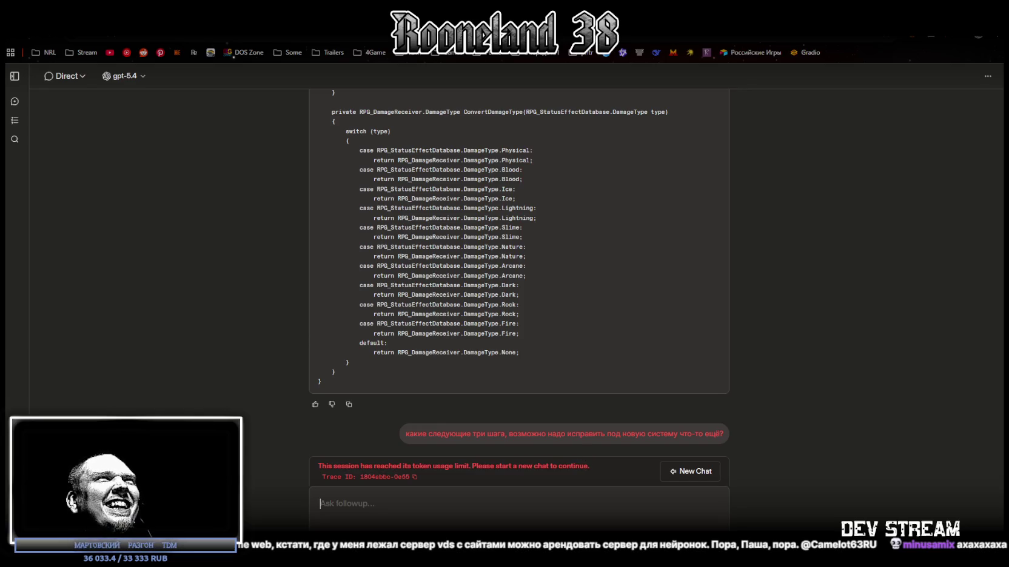
key(alt+Tab)
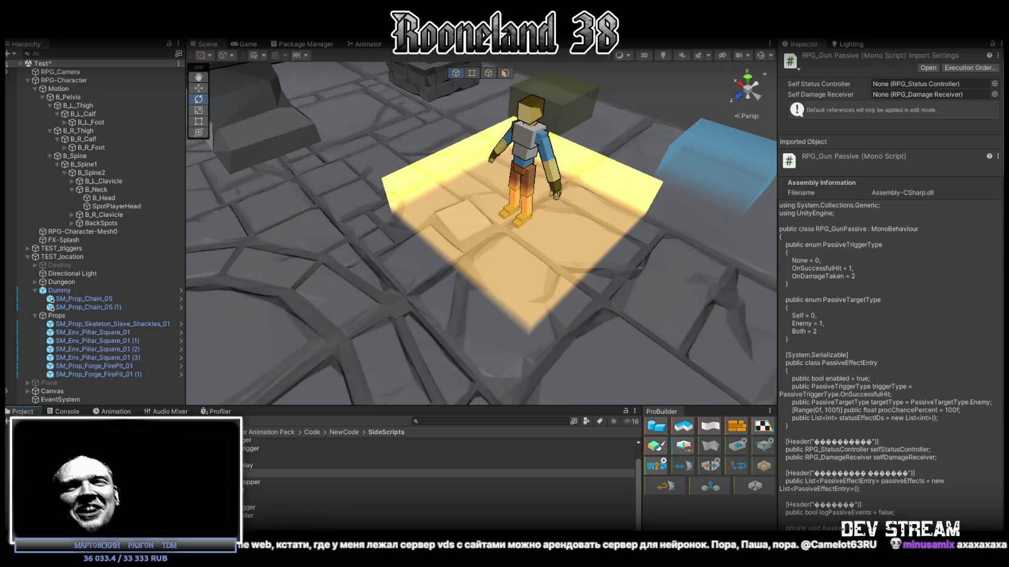
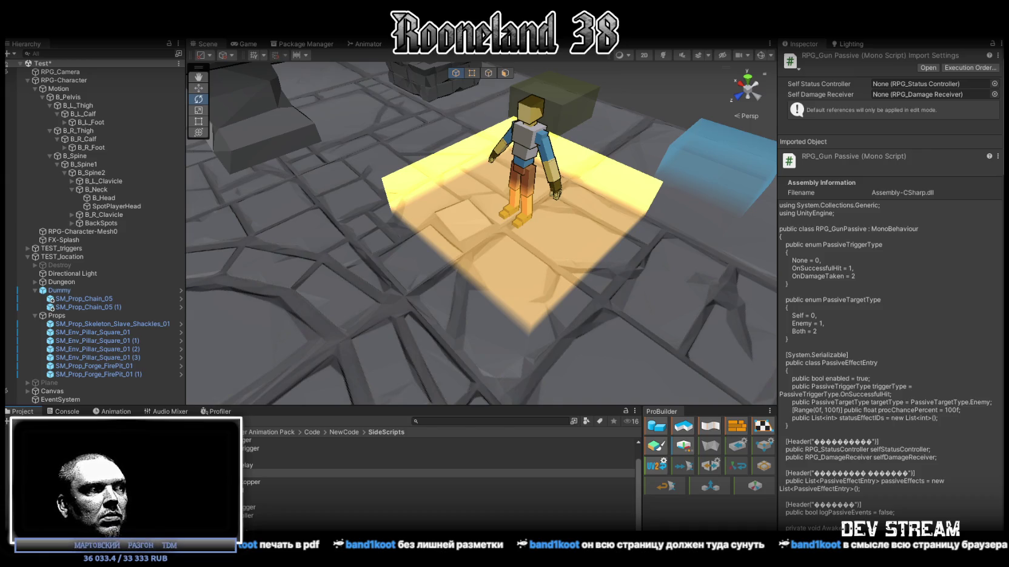
Step: Return to the LMArena chat and open its Print to PDF dialog with additional settings shown
key(alt+Tab)
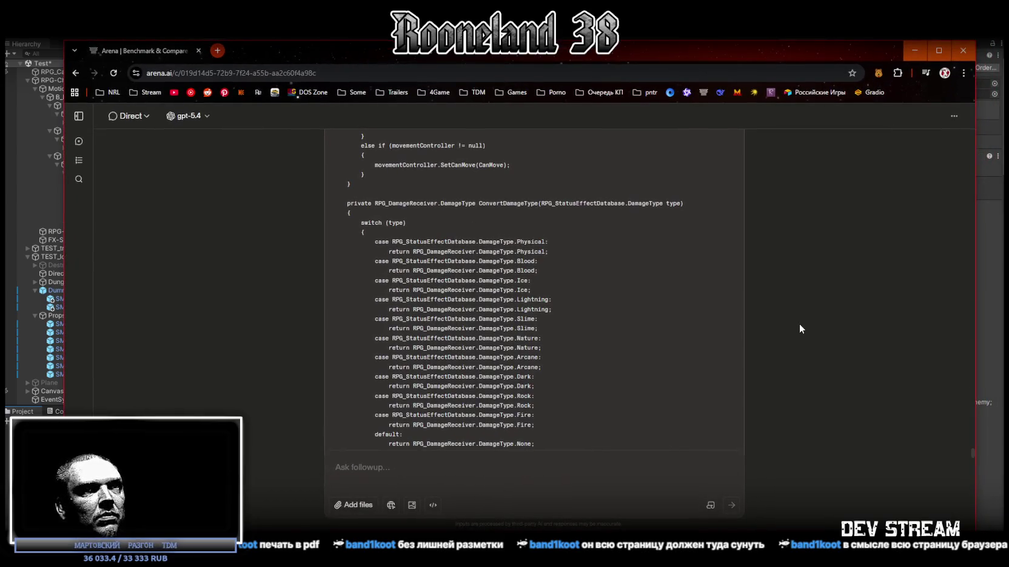
key(ctrl+p)
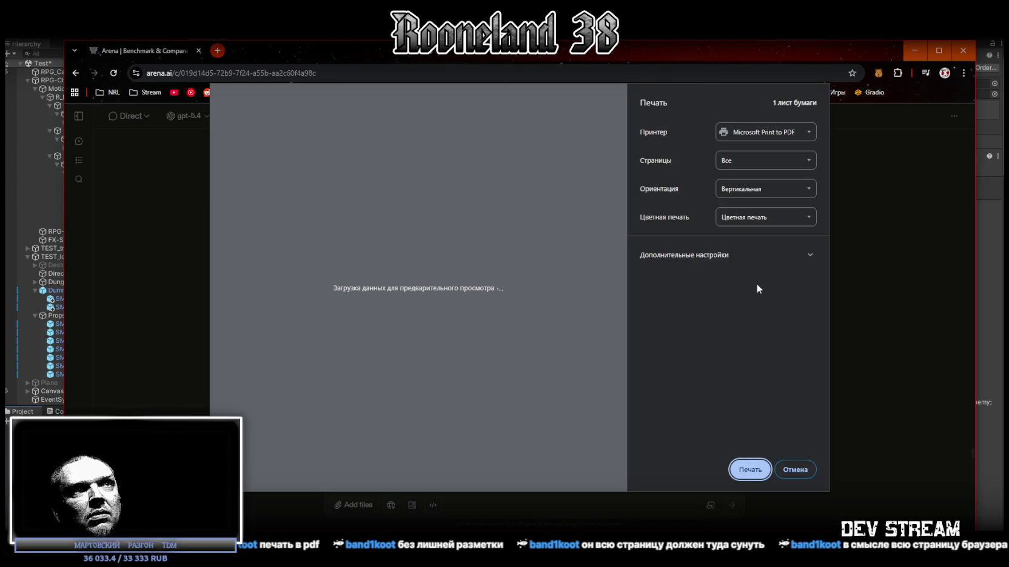
click(813, 257)
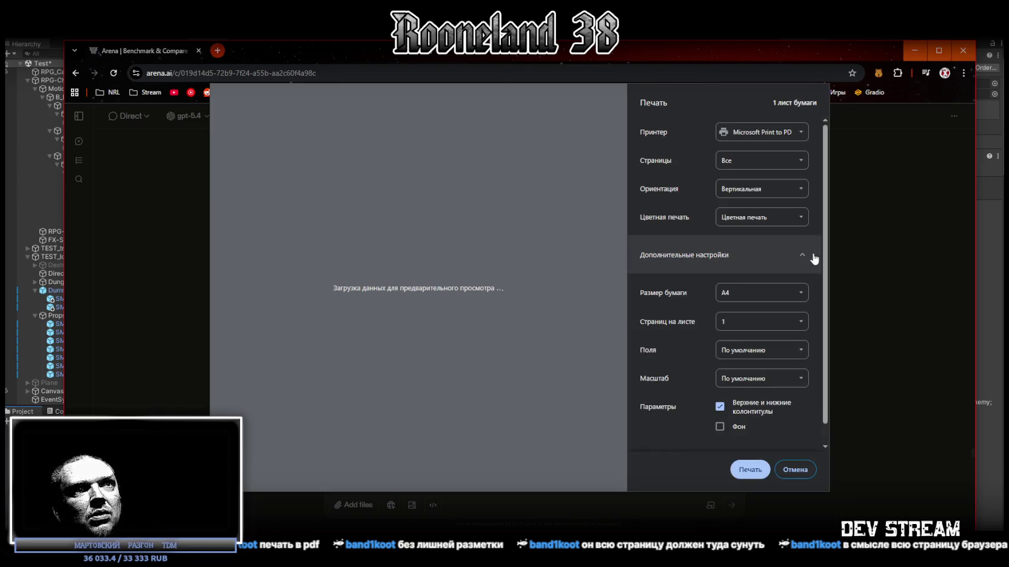
Step: Hide the additional print settings again and cancel printing without saving a PDF
click(813, 257)
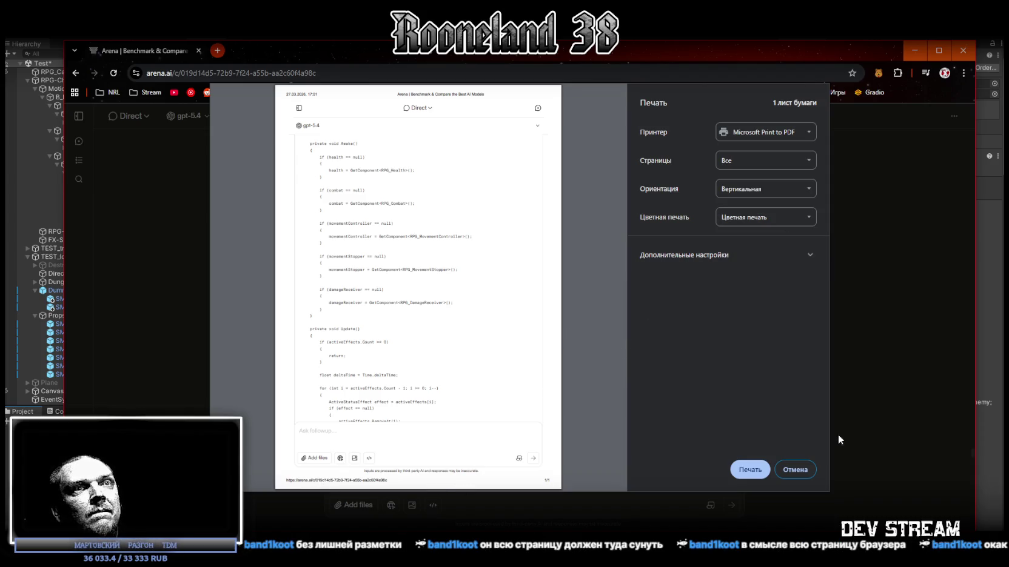
click(806, 471)
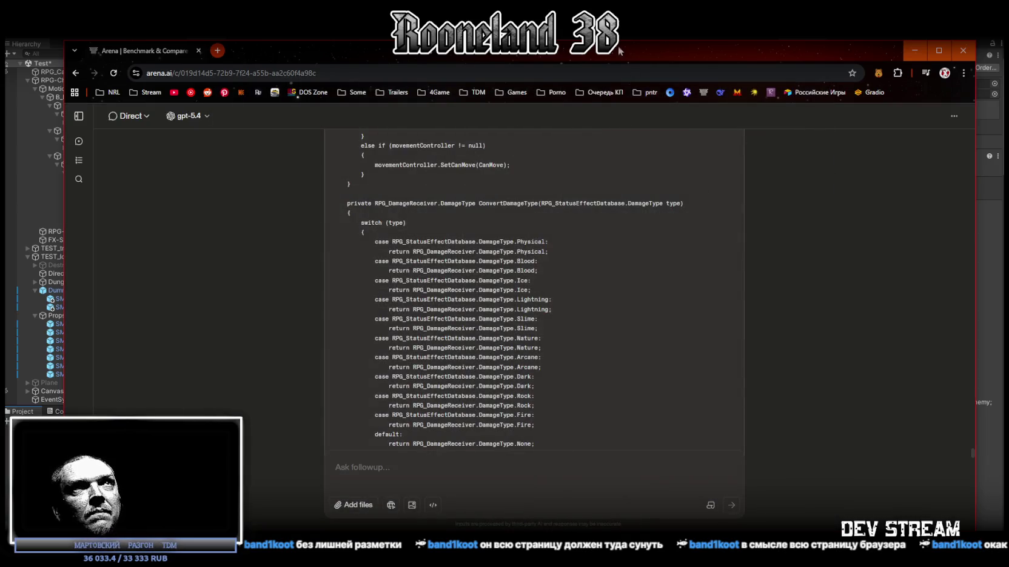
Step: Alt-Tab away from the LMArena chat to head back toward the Unity Editor
key(alt+Tab)
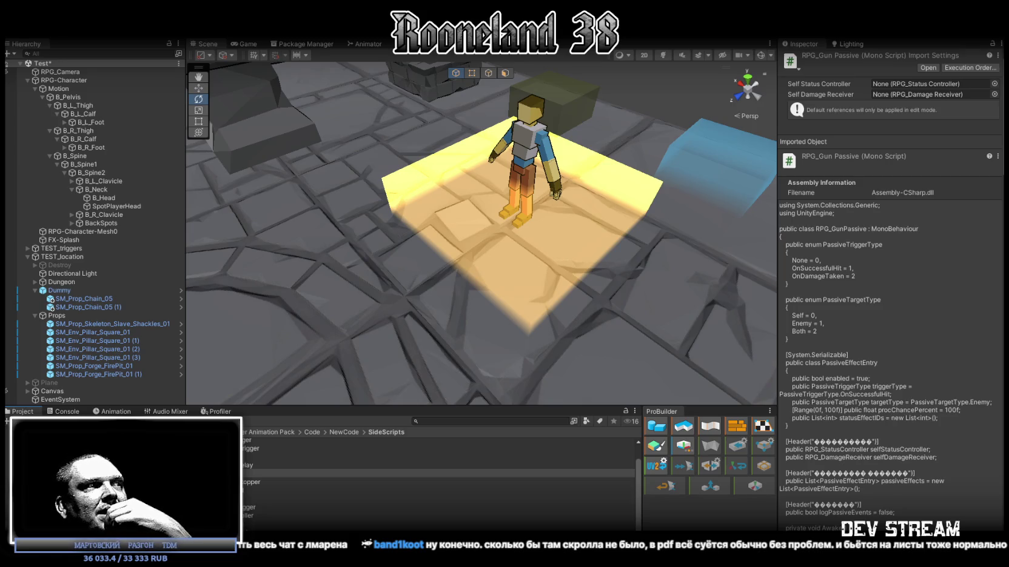
Step: Inspect RPG_DamageDummy and the next two scripts below it in the Project panel
scroll(441, 485, up, 1)
click(272, 443)
key(Down)
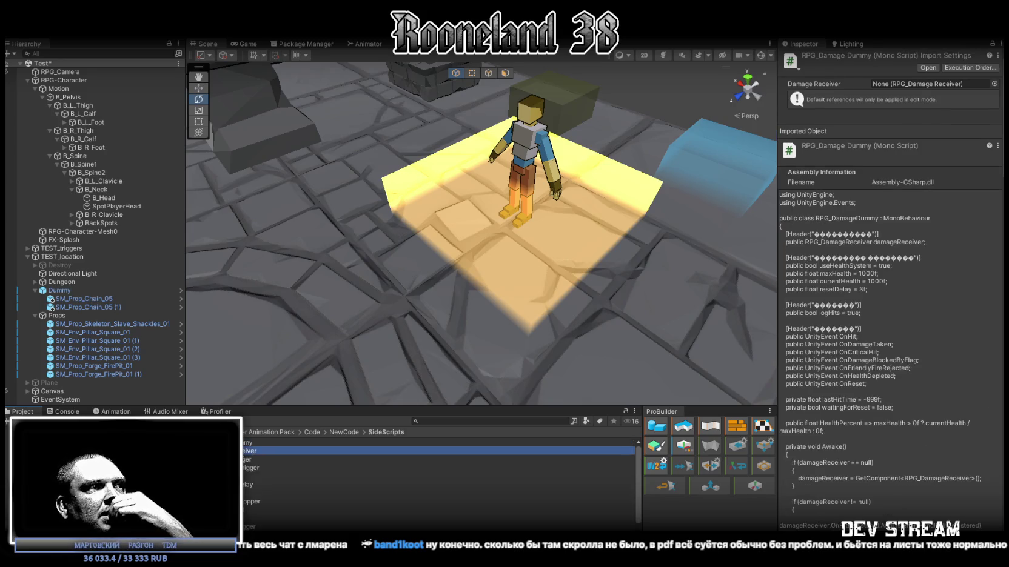
key(Down)
key(Down)
key(Down)
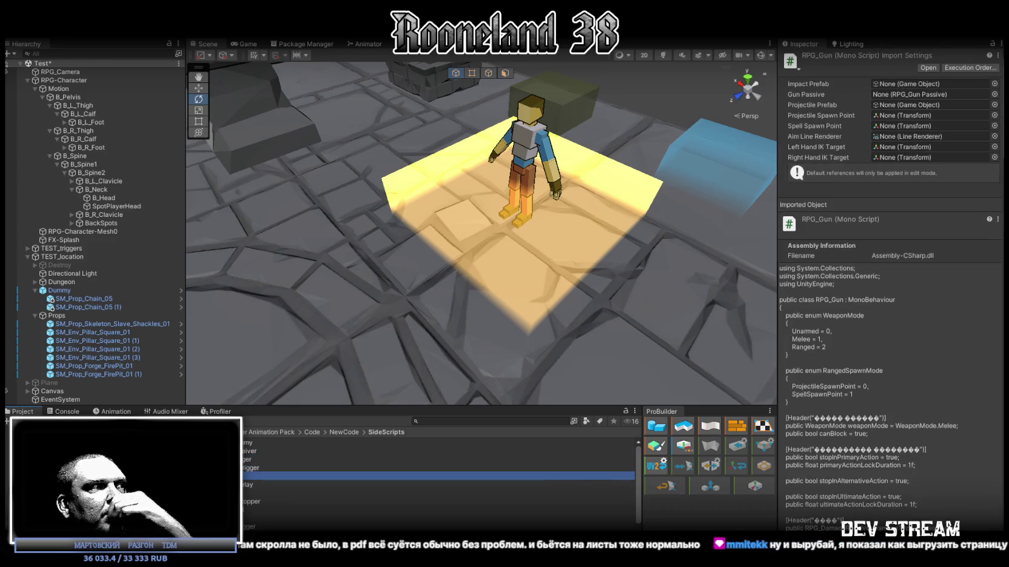
Step: Make the Project panel taller, then browse the NewCode scripts starting at RPG_AnimationHandler
drag(260, 405, 260, 308)
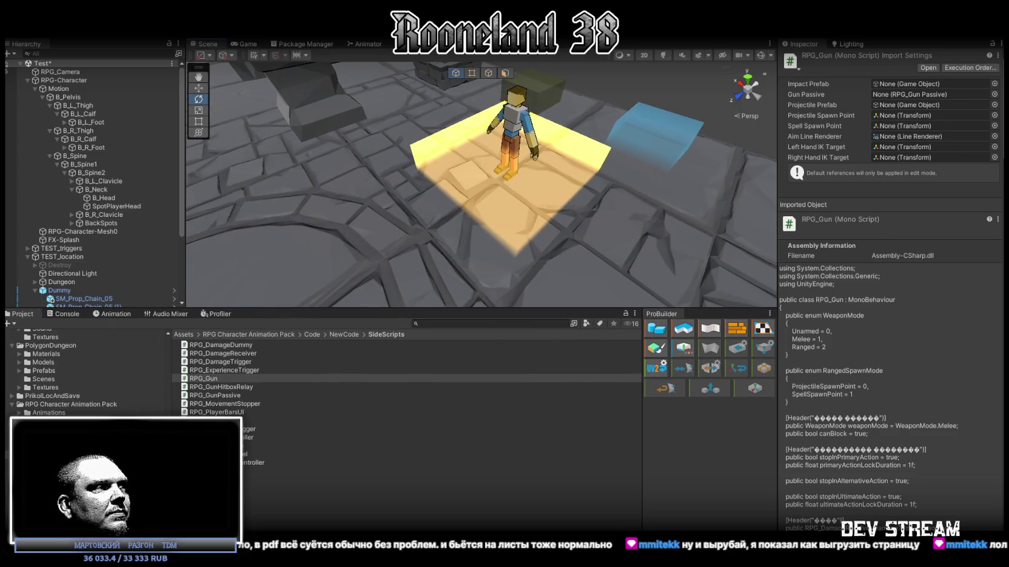
key(BackSpace)
click(202, 362)
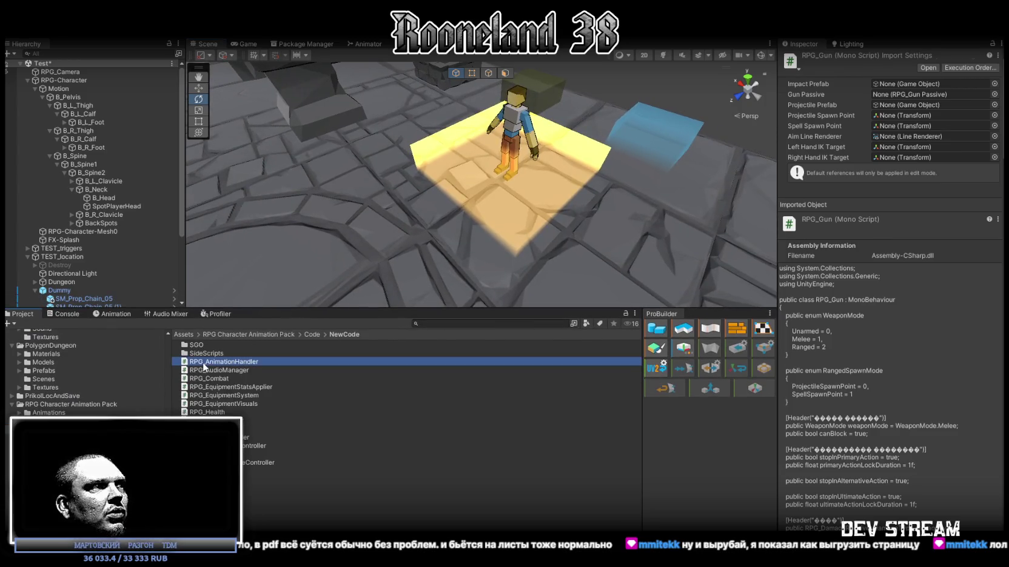
key(Down)
key(Down)
key(Down)
key(Down)
key(Down)
key(Down)
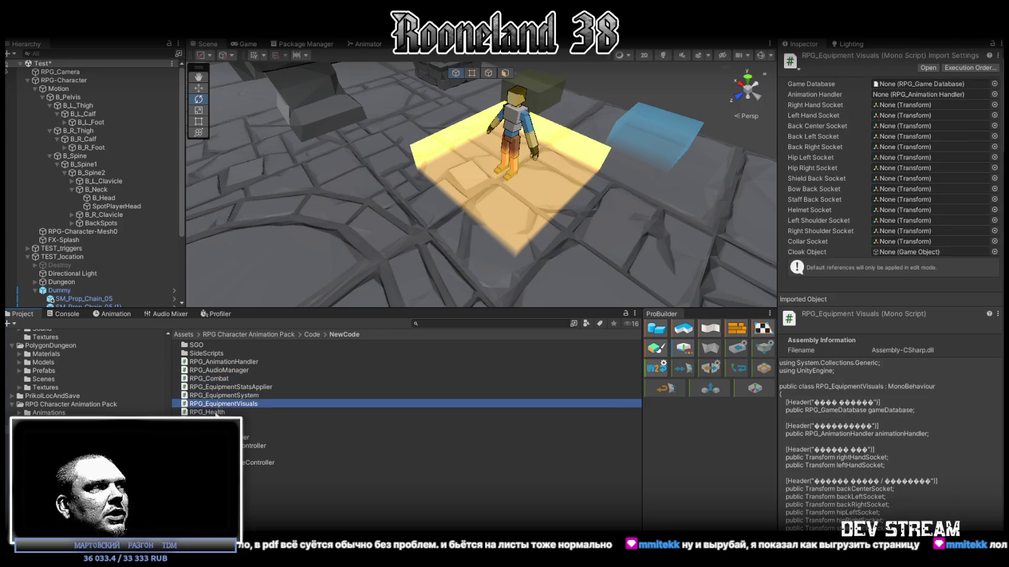
key(Down)
key(Down)
key(Down)
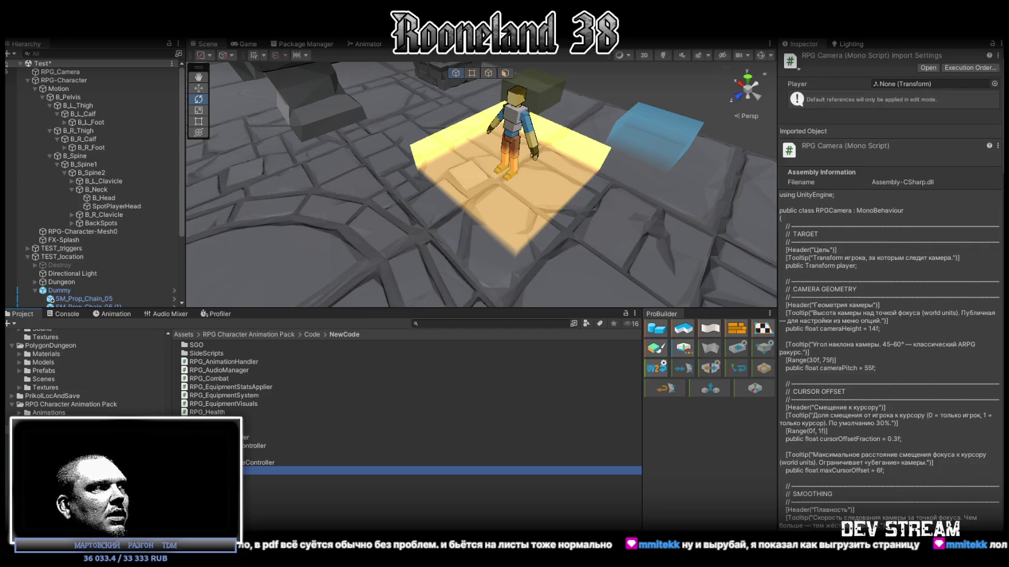
Step: Browse SGO/Scripts and SideScripts up to RPG_DamageDummy, then open the SGO folder
double_click(196, 345)
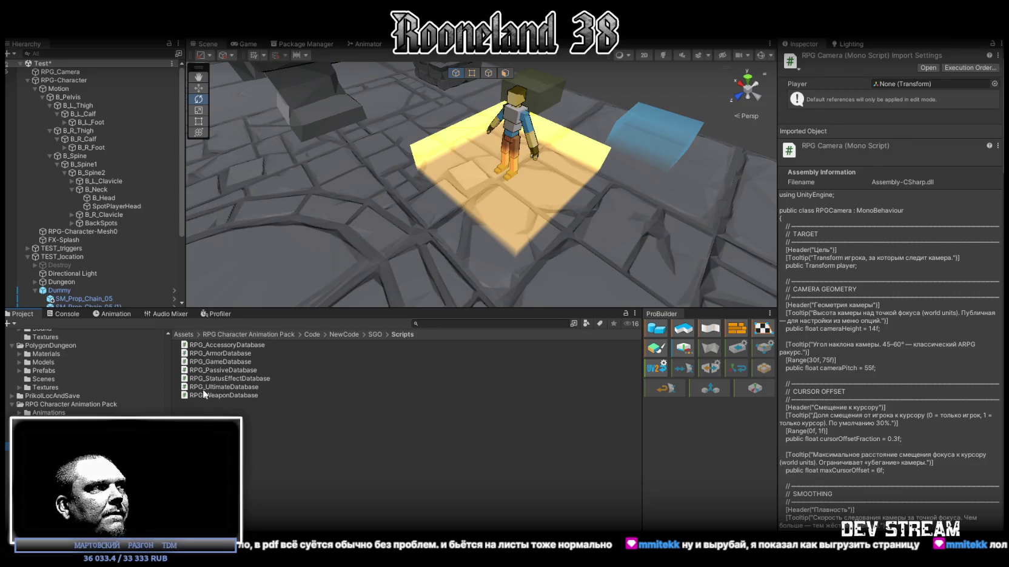
click(163, 414)
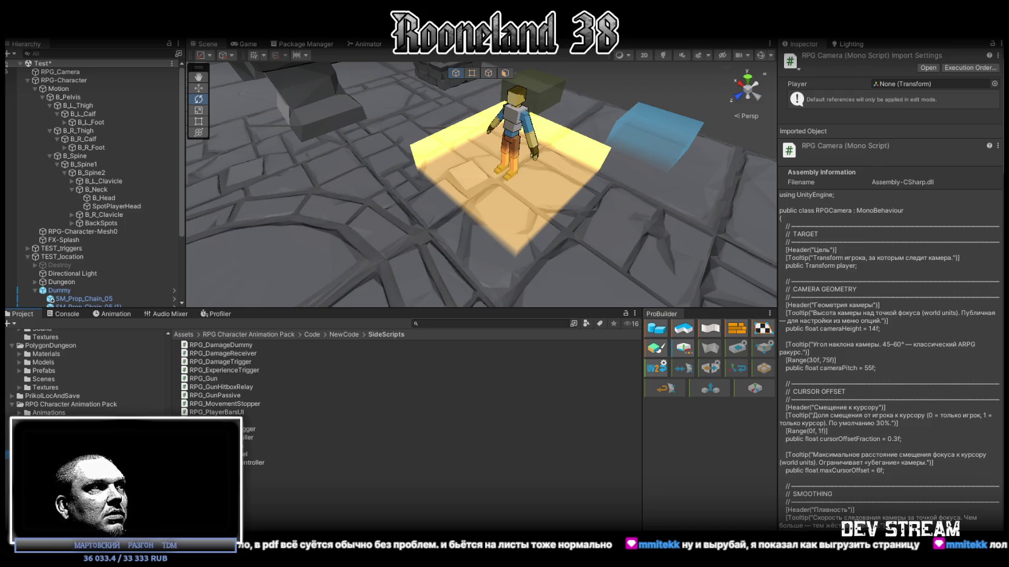
key(Up)
key(Up)
key(Up)
key(Up)
key(Up)
key(Up)
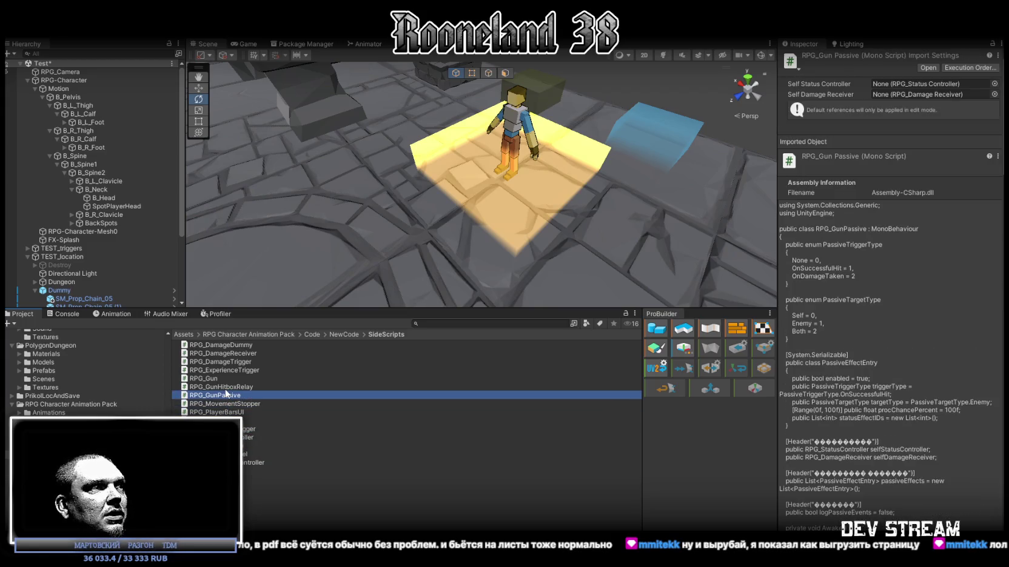
key(Up)
key(Up)
key(Up)
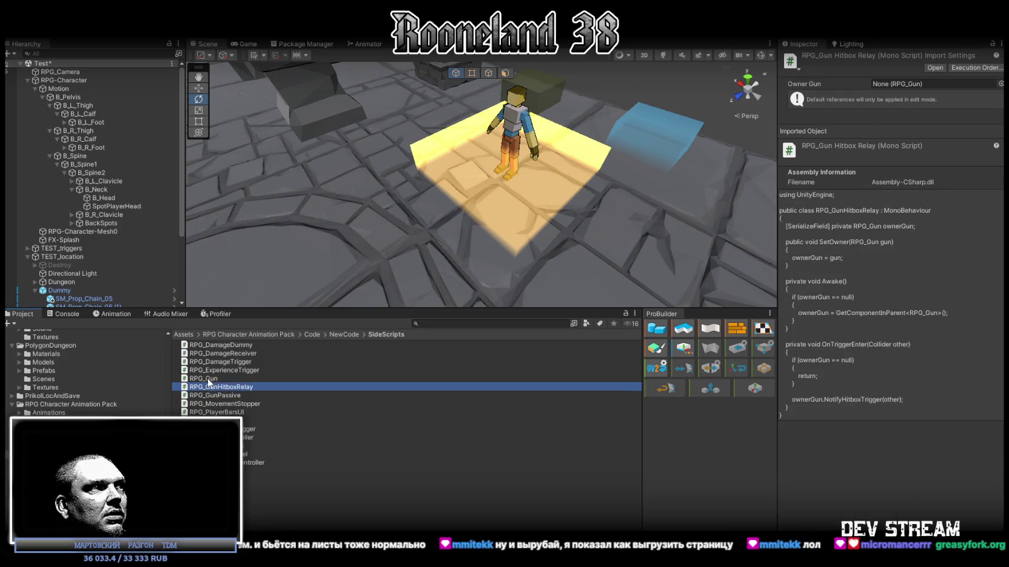
key(Up)
key(Up)
key(Up)
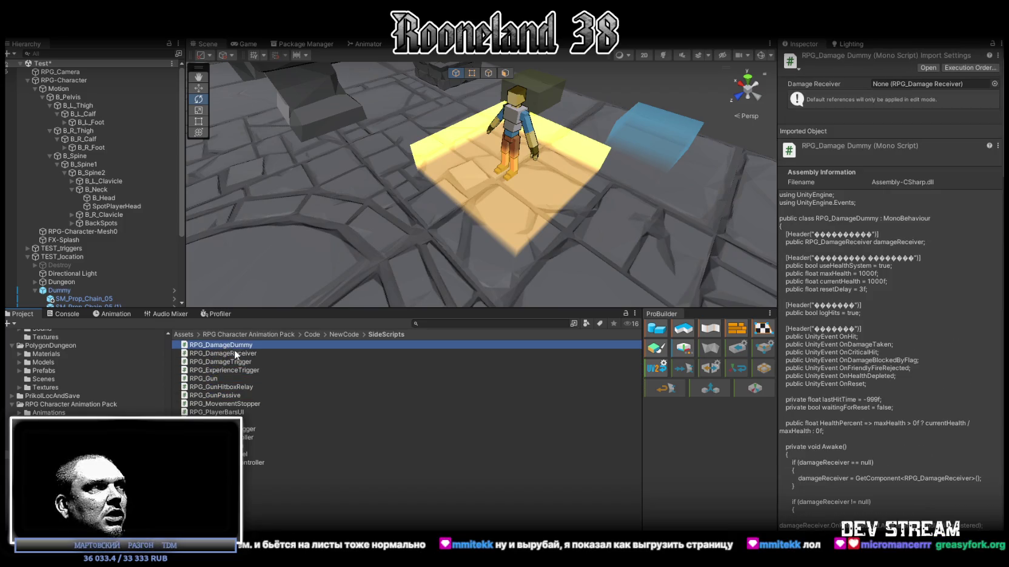
click(51, 438)
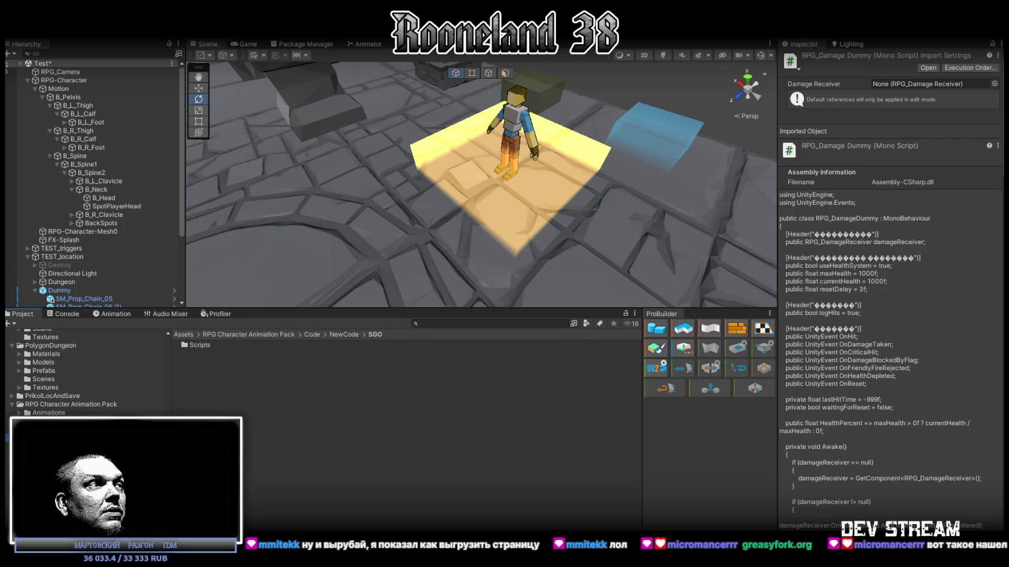
click(44, 430)
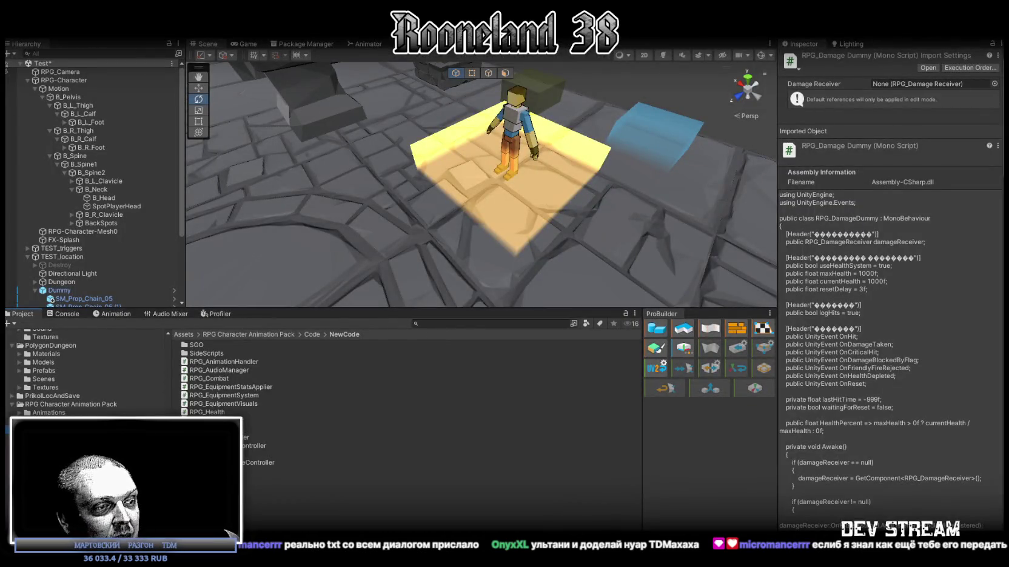
key(alt+Tab)
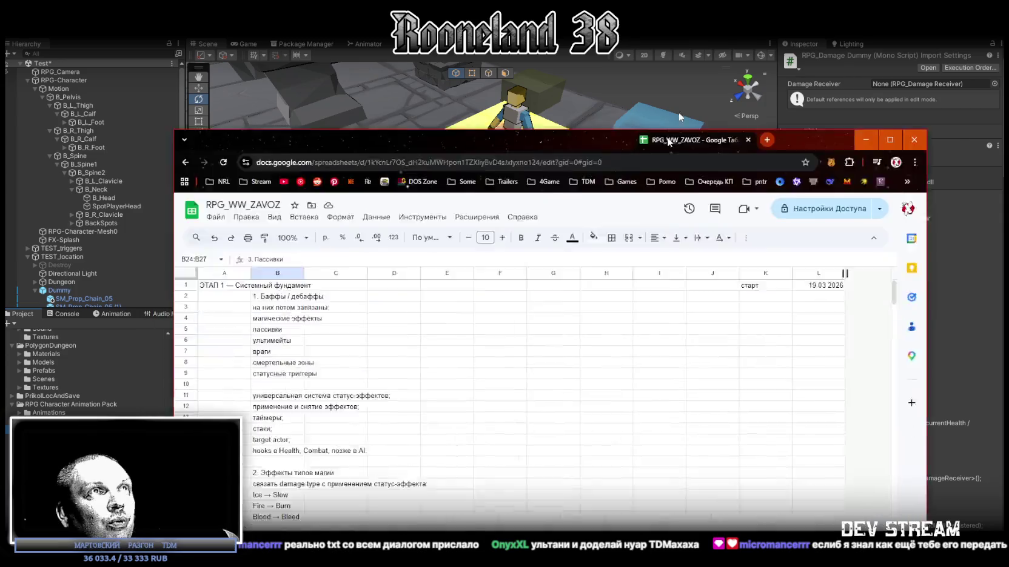
Step: Scroll through the RPG_WW_ZAVOZ plan's first sheet, selecting the task heading in B2
scroll(152, 181, down, 3)
scroll(152, 181, up, 3)
click(85, 169)
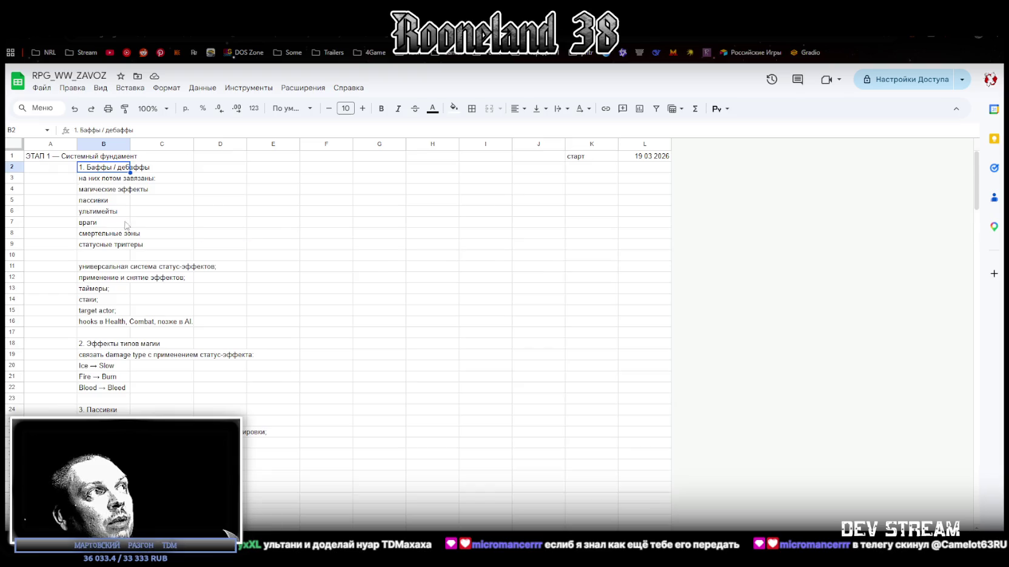
scroll(126, 226, down, 15)
scroll(97, 232, down, 10)
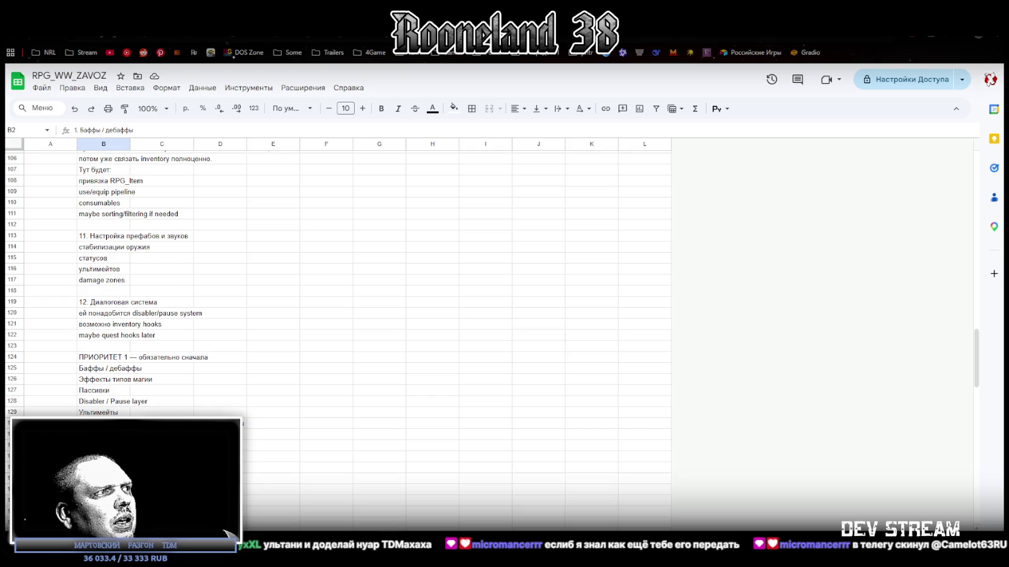
Step: Review the next sheet's script descriptions such as RPG_InputHandler, then return to Unity
key(ctrl+shift+Page_Down)
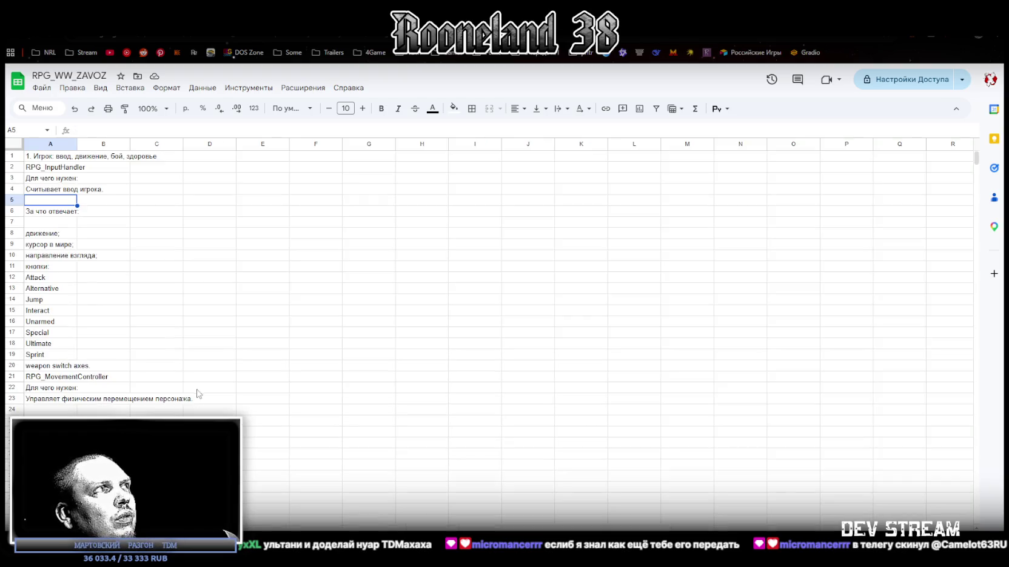
scroll(119, 162, down, 20)
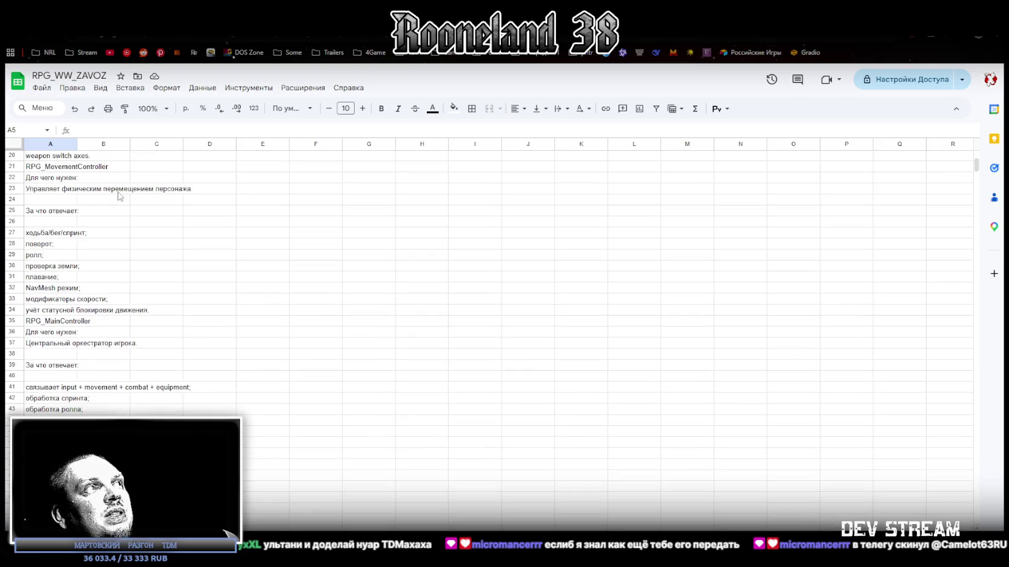
scroll(125, 195, down, 20)
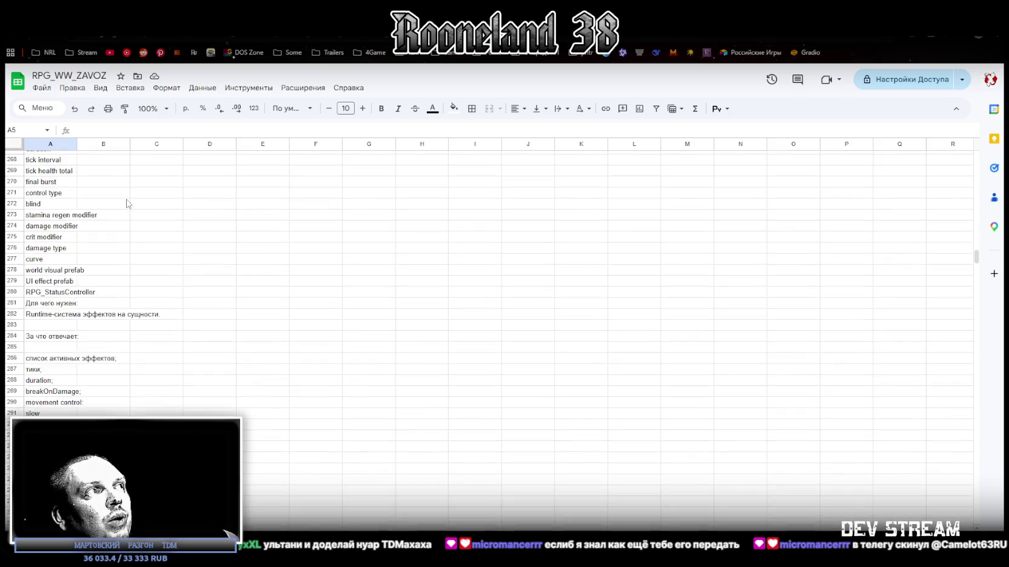
scroll(134, 201, up, 20)
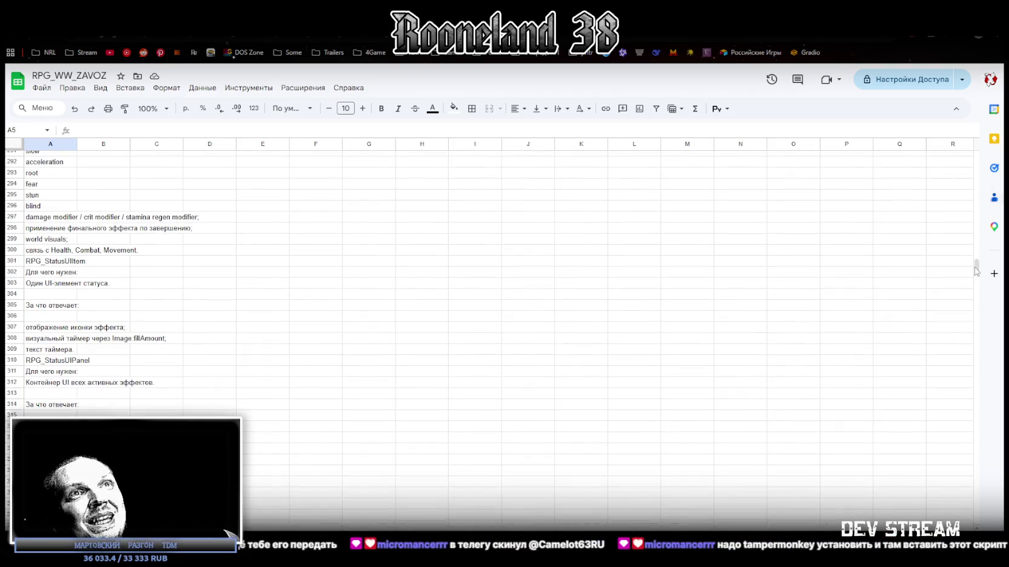
drag(976, 271, 990, 129)
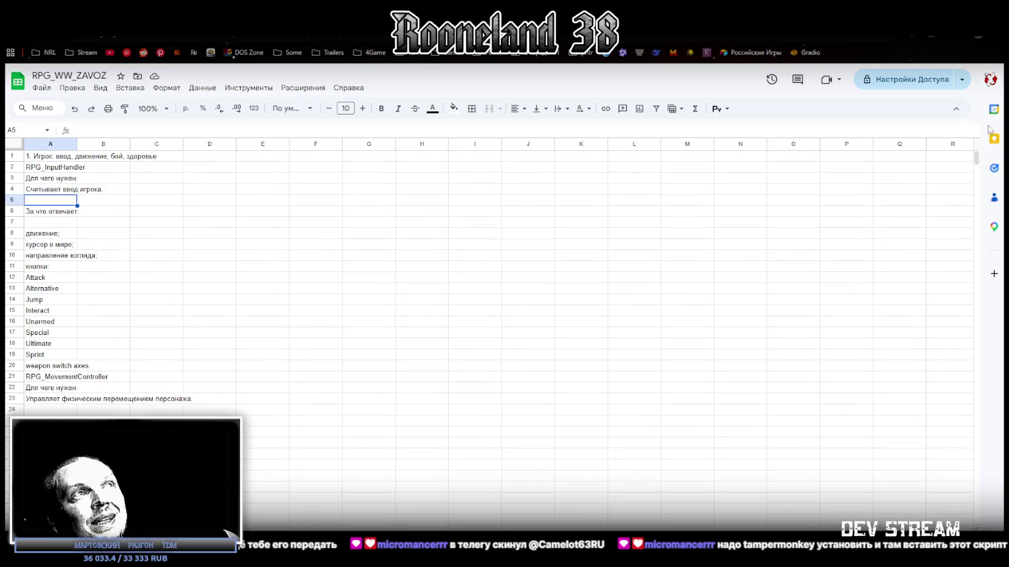
key(alt+Tab)
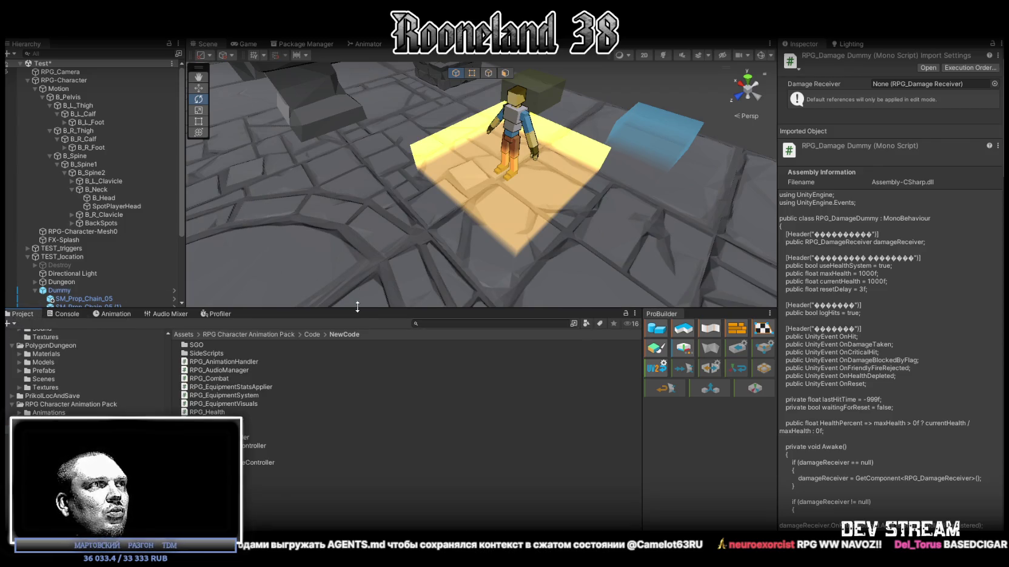
Step: Drag the Scene/Project splitter down for more Scene height, then maximize the Game view
drag(357, 307, 357, 444)
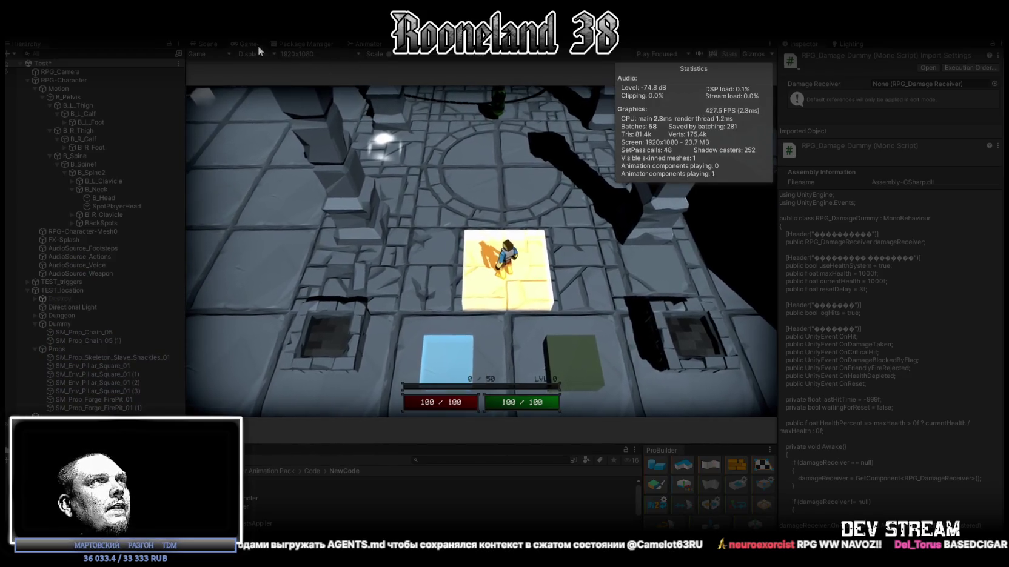
double_click(249, 42)
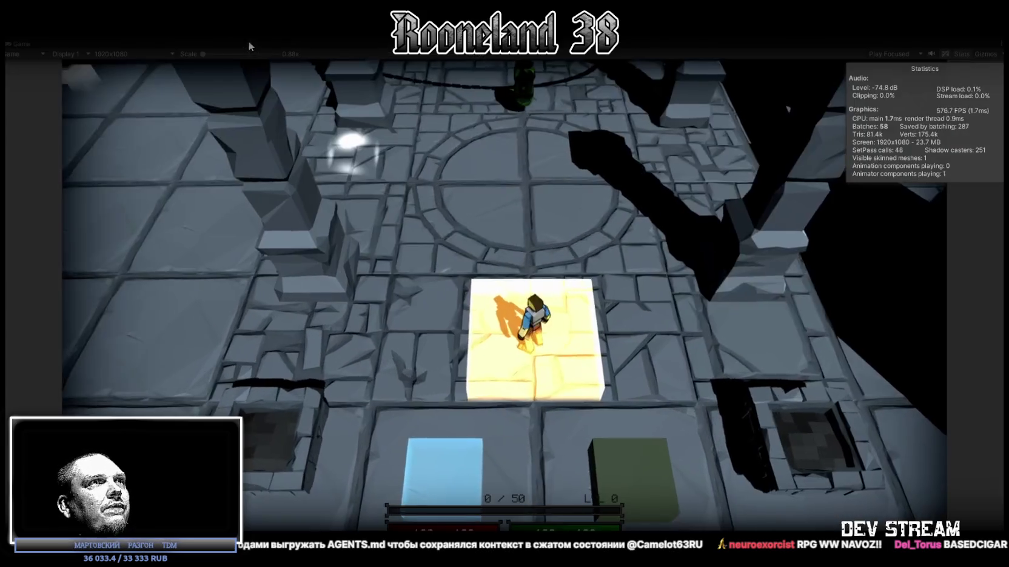
Step: Walk the hero left, swing the sword once, then move right into the chained room
key(a)
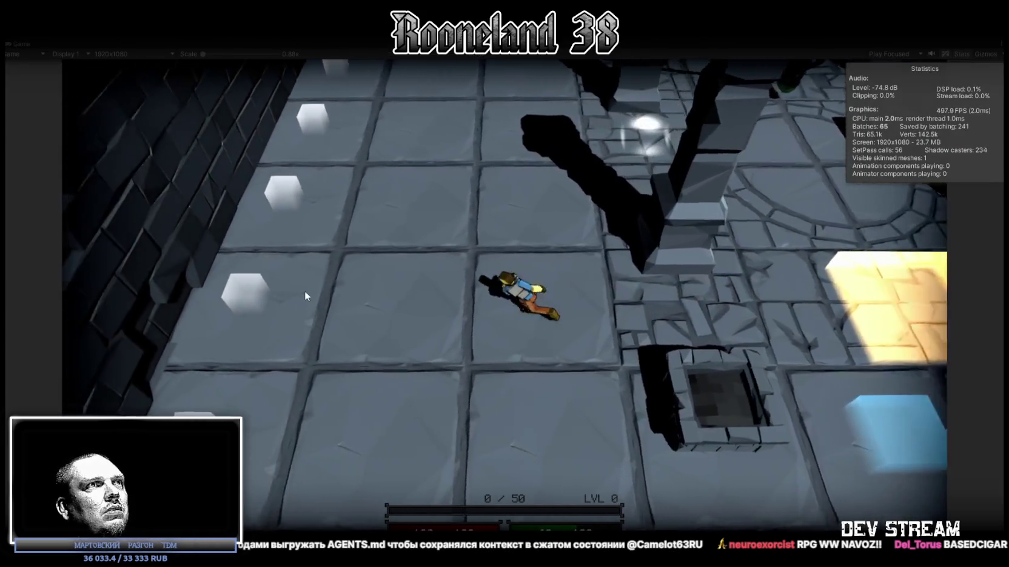
key(a)
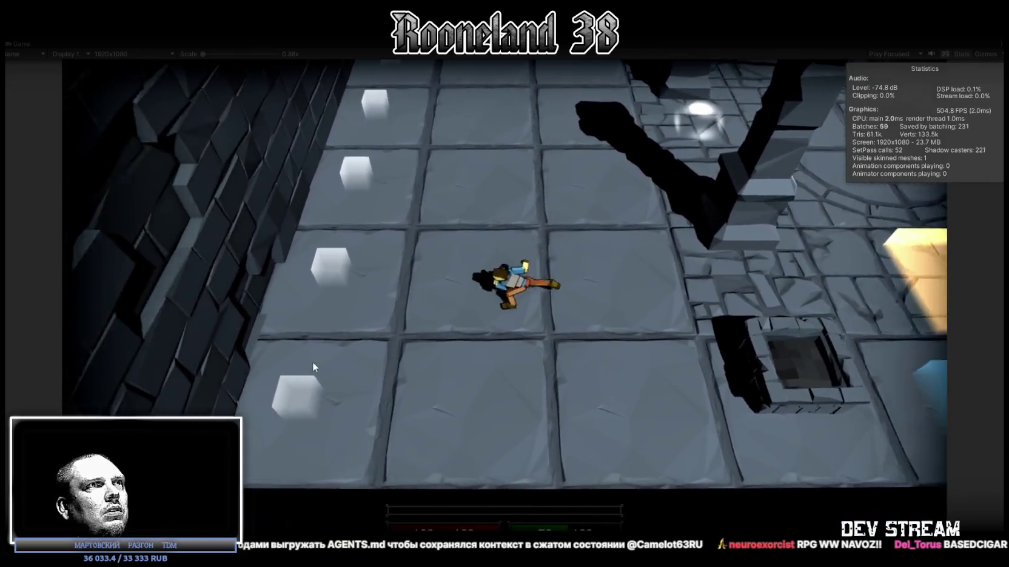
click(473, 313)
key(d)
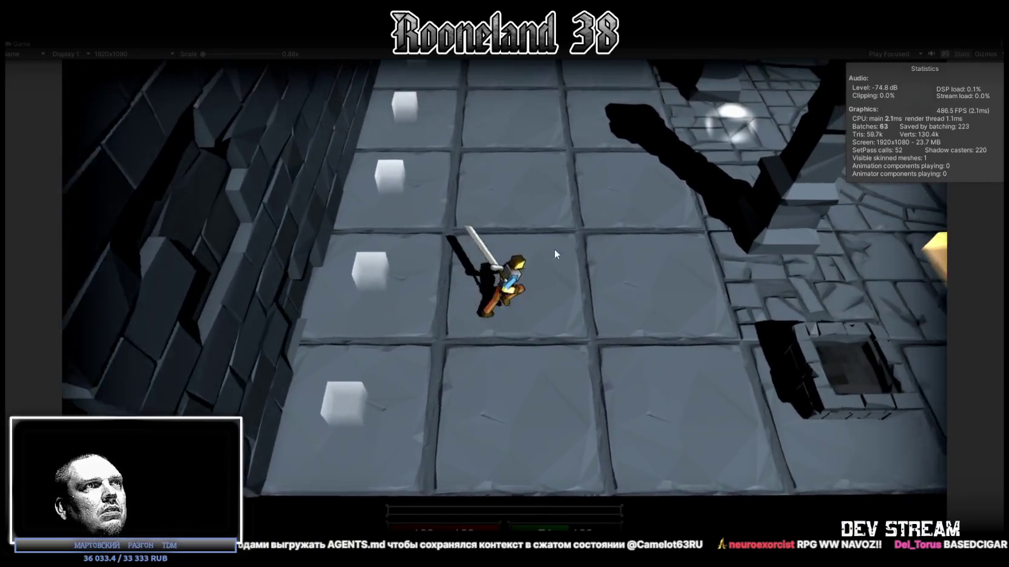
key(w)
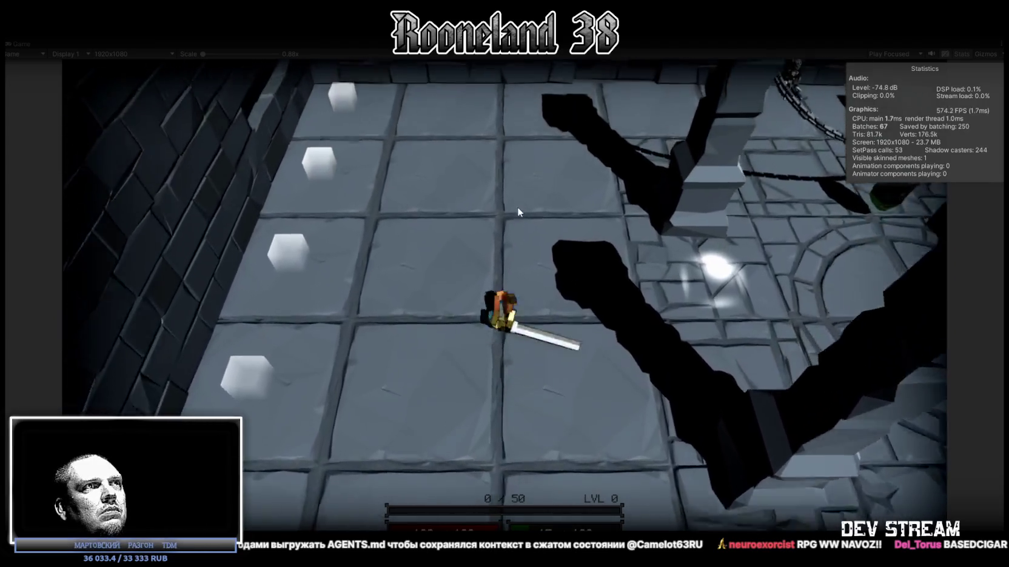
key(d)
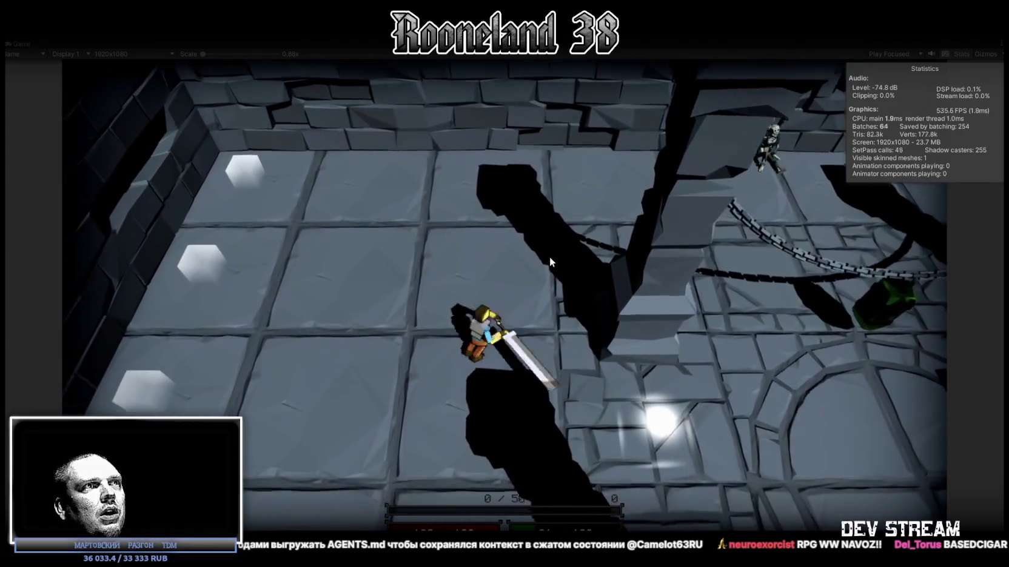
Step: Run the hero past the green chest, down the corridor, and back beside the yellow tile
key(w)
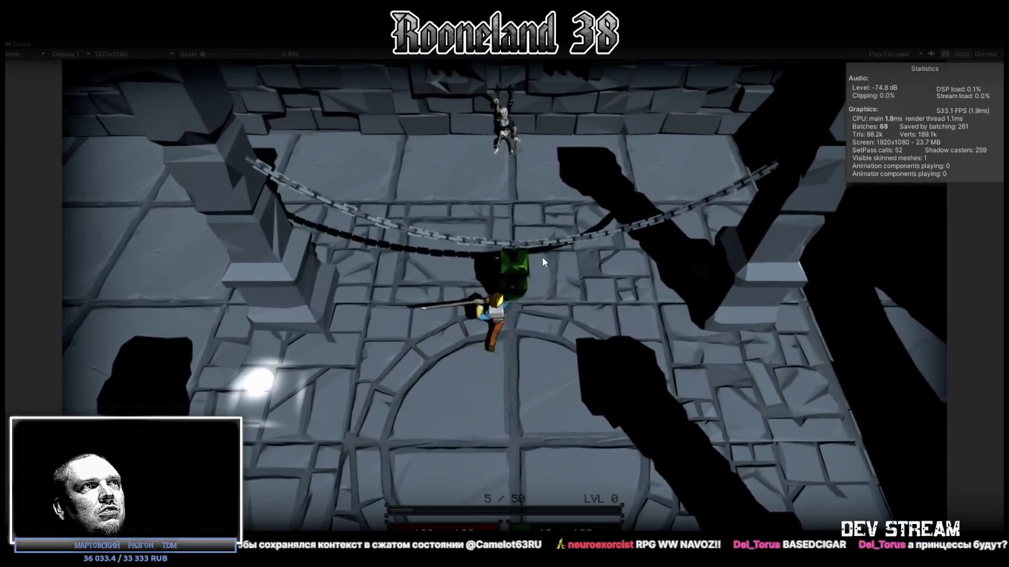
key(s)
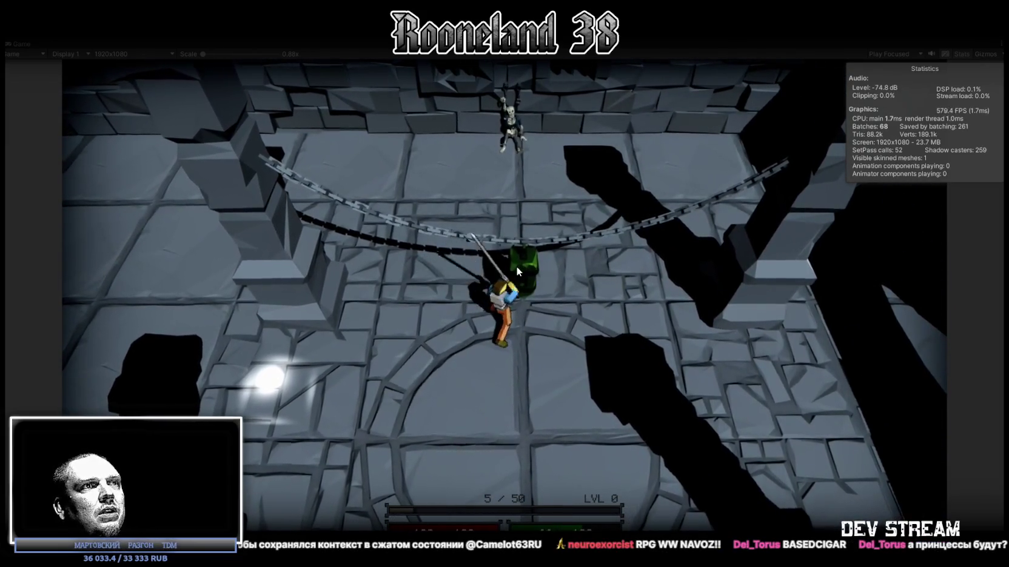
key(w)
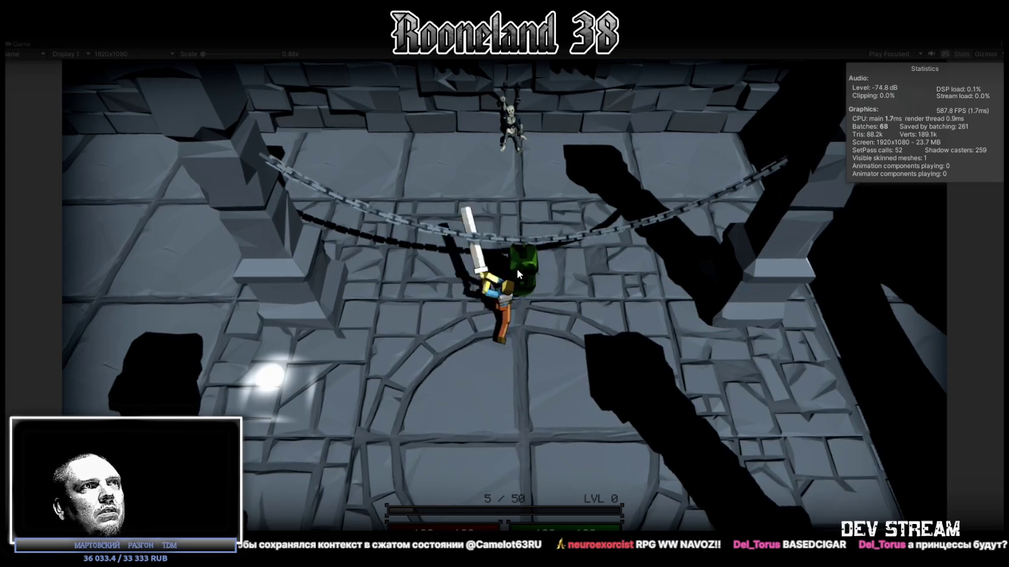
key(d)
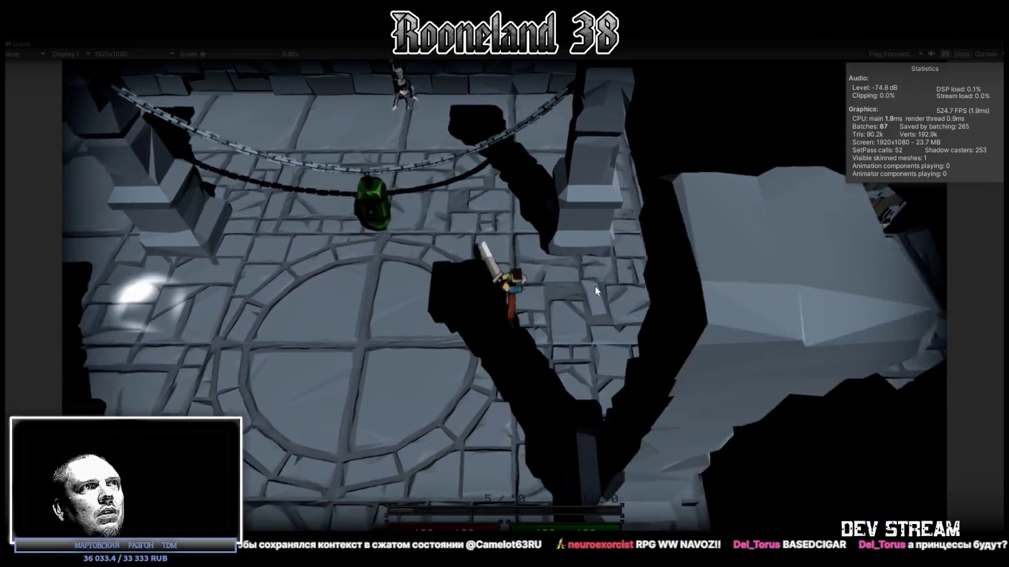
click(591, 261)
key(s)
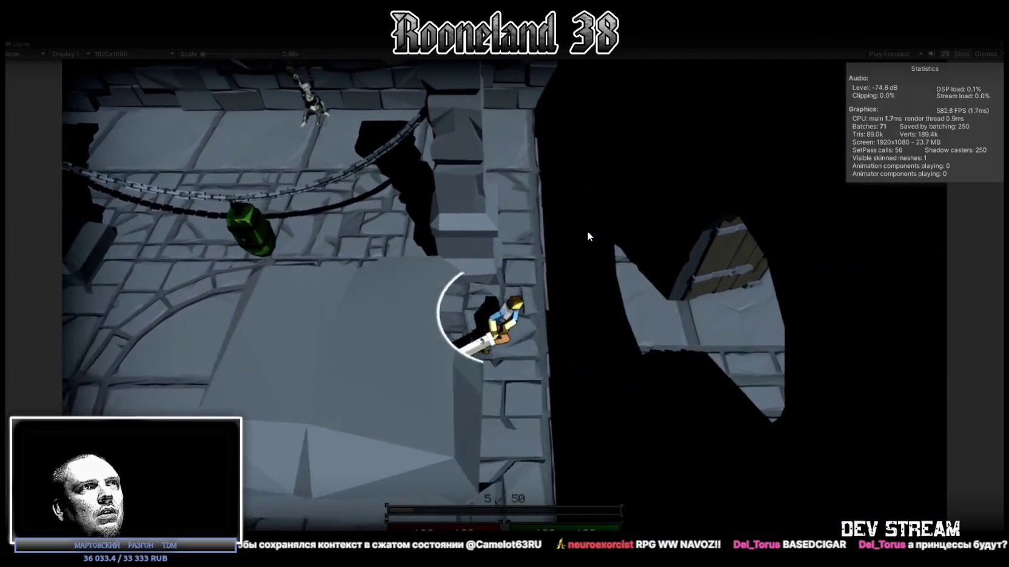
key(w)
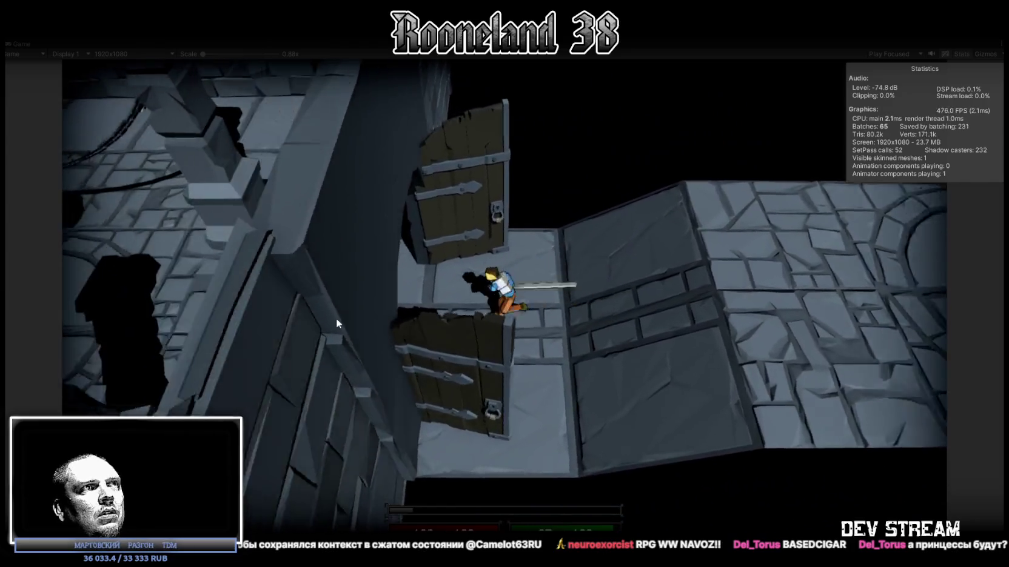
key(s)
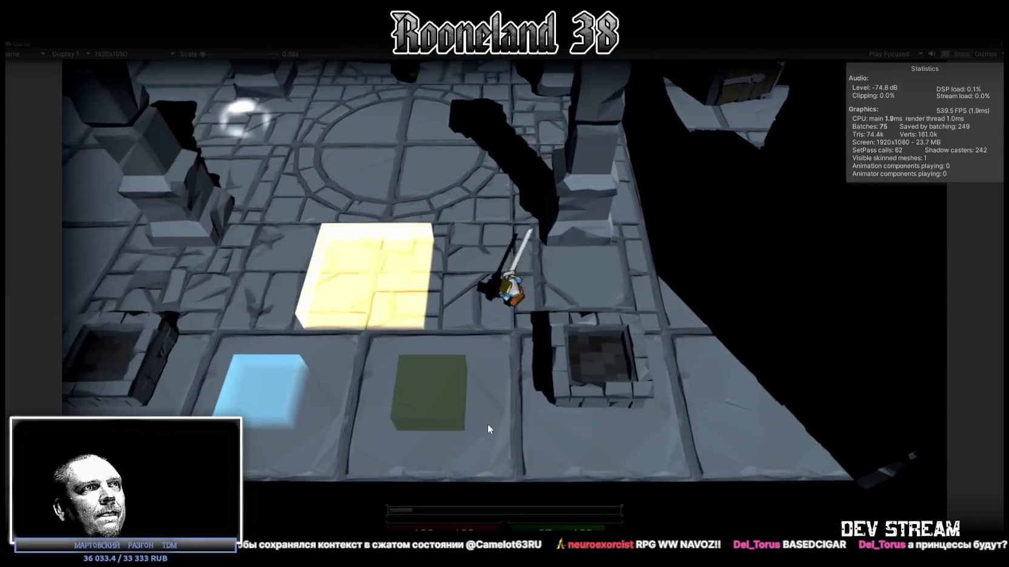
key(w)
key(w)
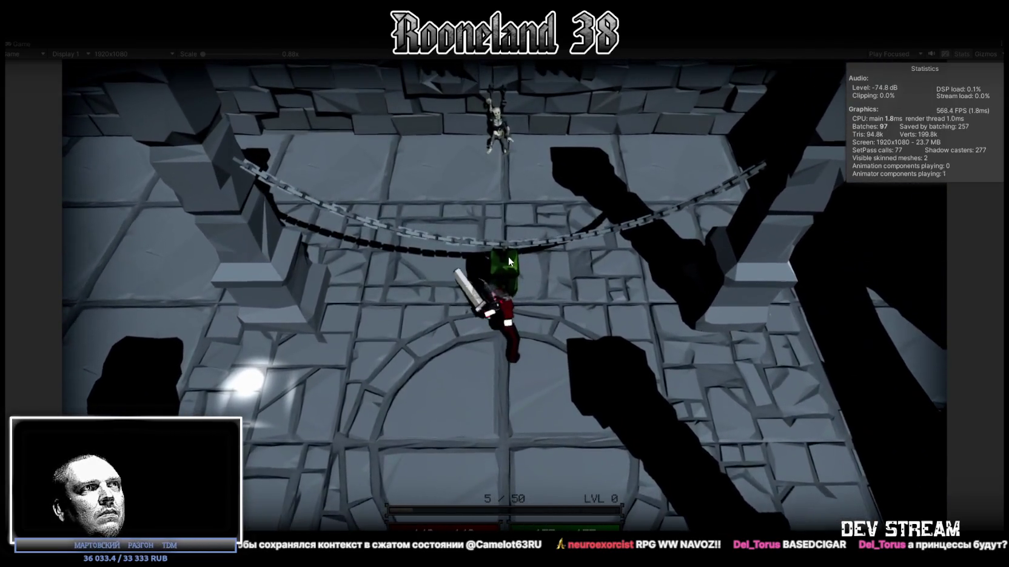
Step: Unleash a nine-swing sword combo at the green lantern, then run the hero down
click(496, 267)
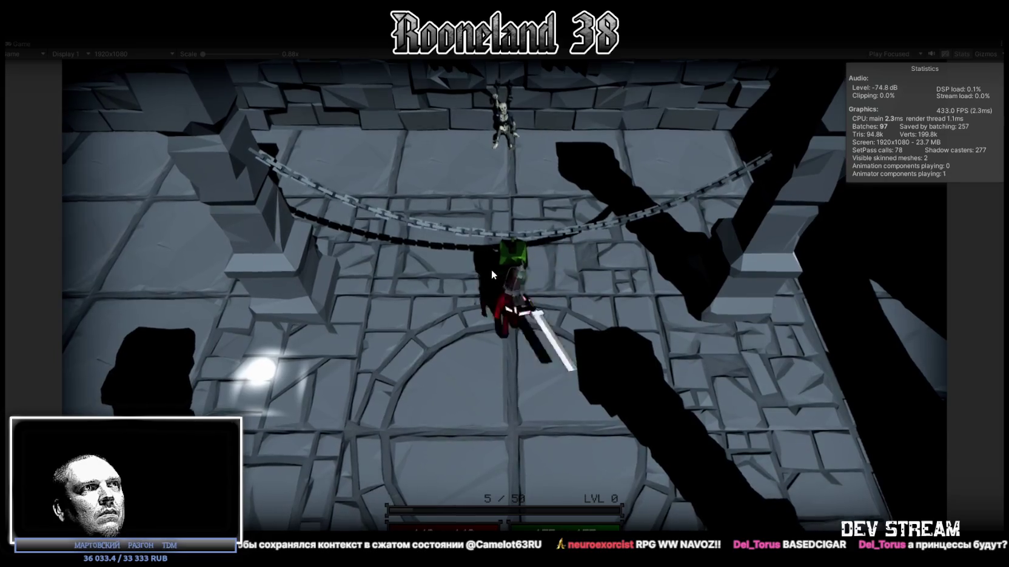
click(490, 270)
click(541, 257)
click(522, 273)
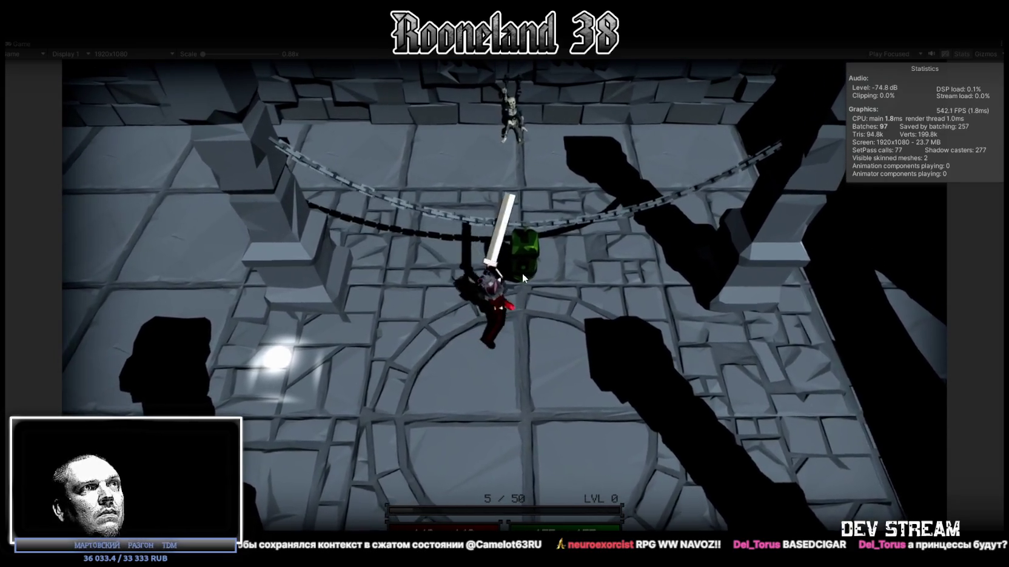
click(512, 266)
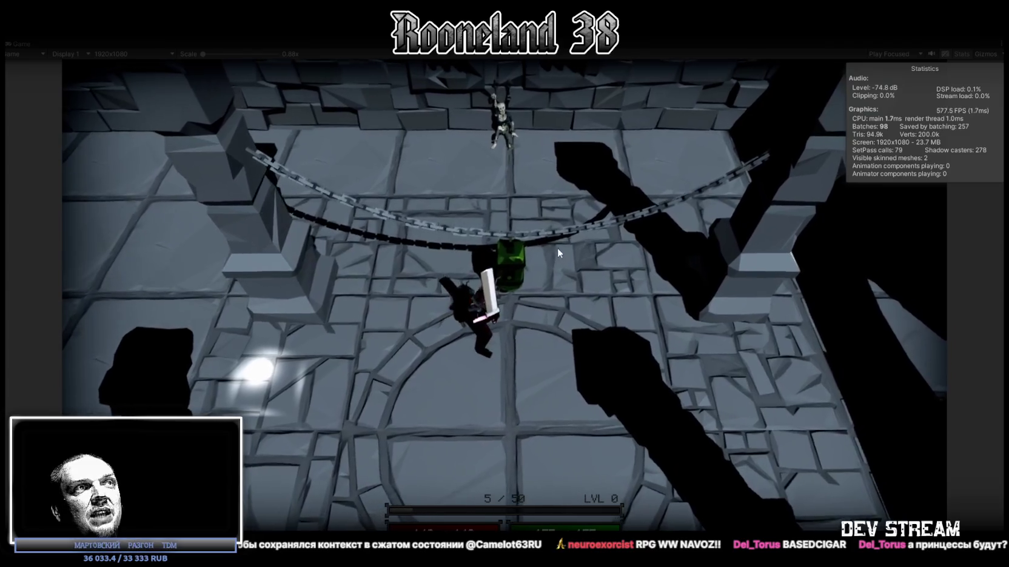
click(557, 249)
click(543, 250)
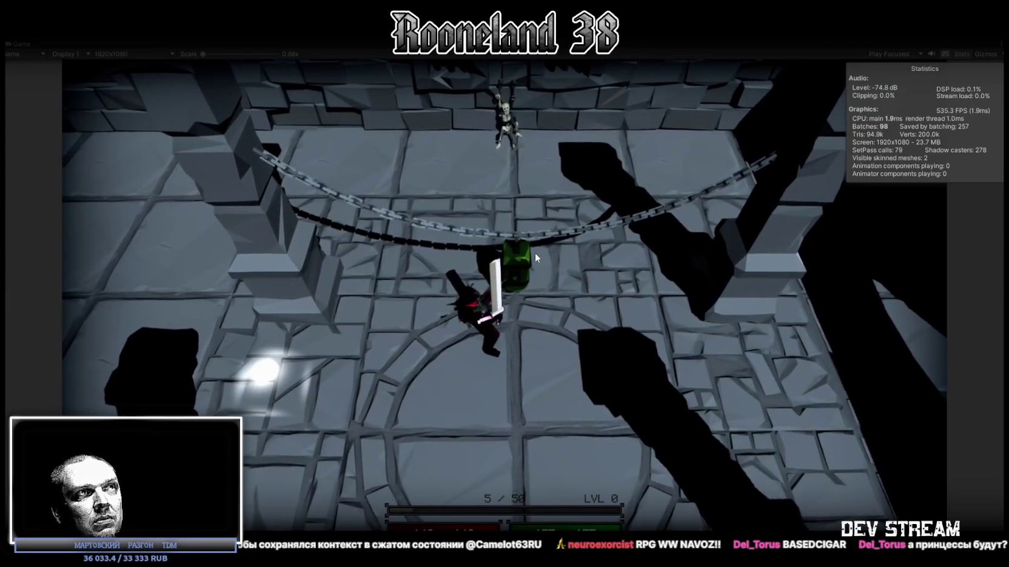
click(532, 257)
click(526, 233)
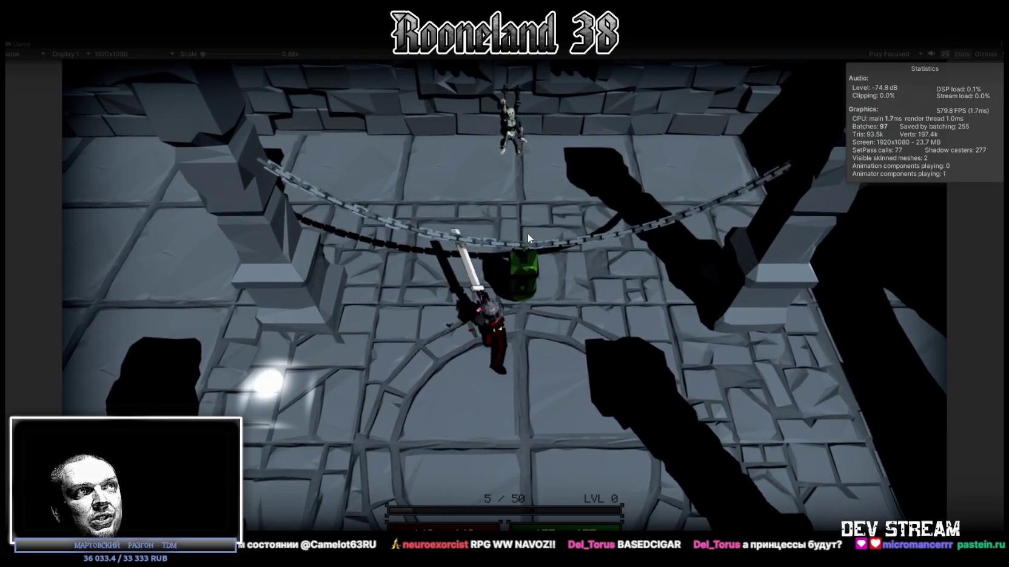
key(s)
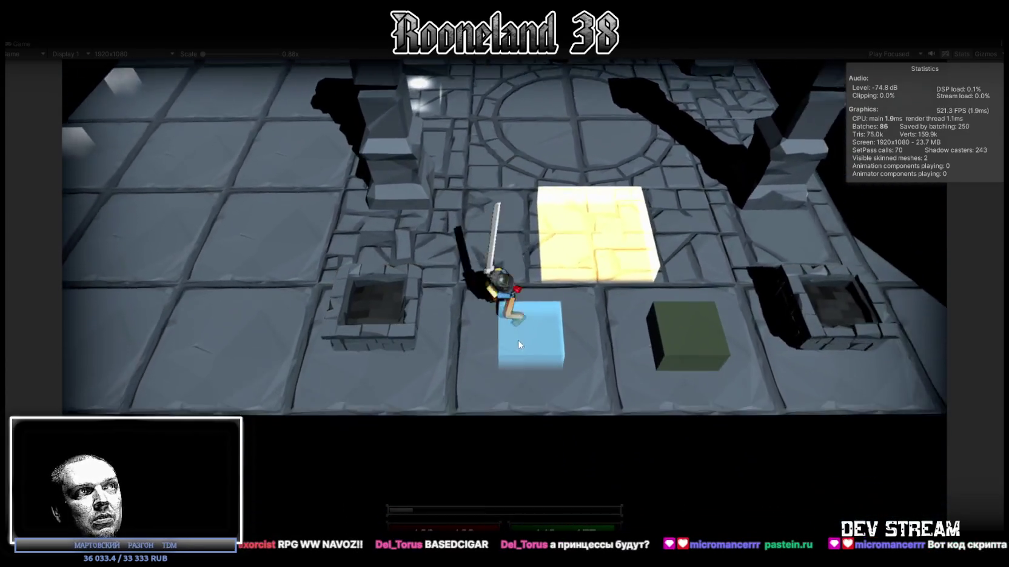
Step: Walk the hero onto the blue block, across the room, and into the circular chamber, swinging twice
key(w)
key(s)
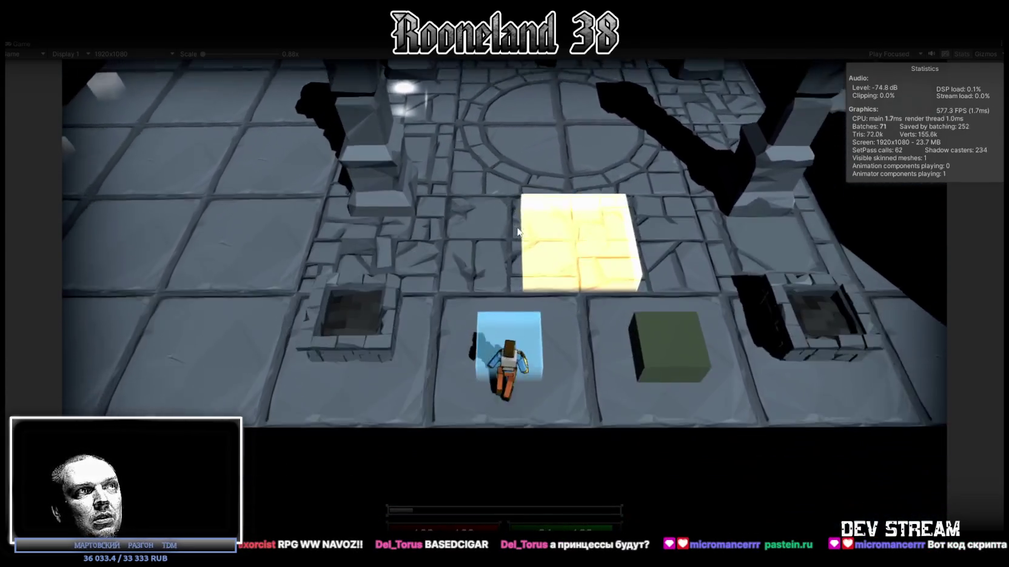
key(a)
key(a)
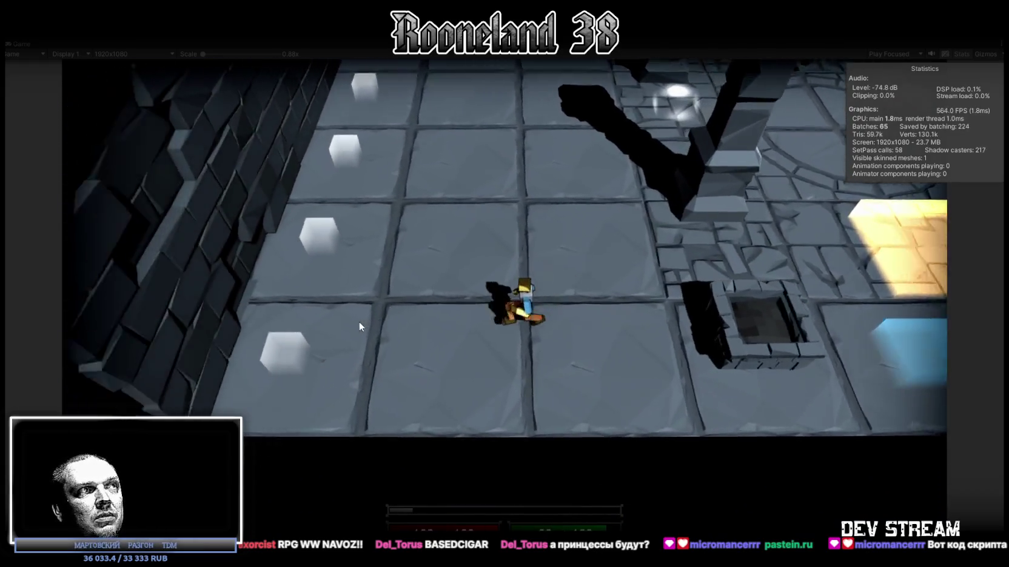
click(386, 306)
key(d)
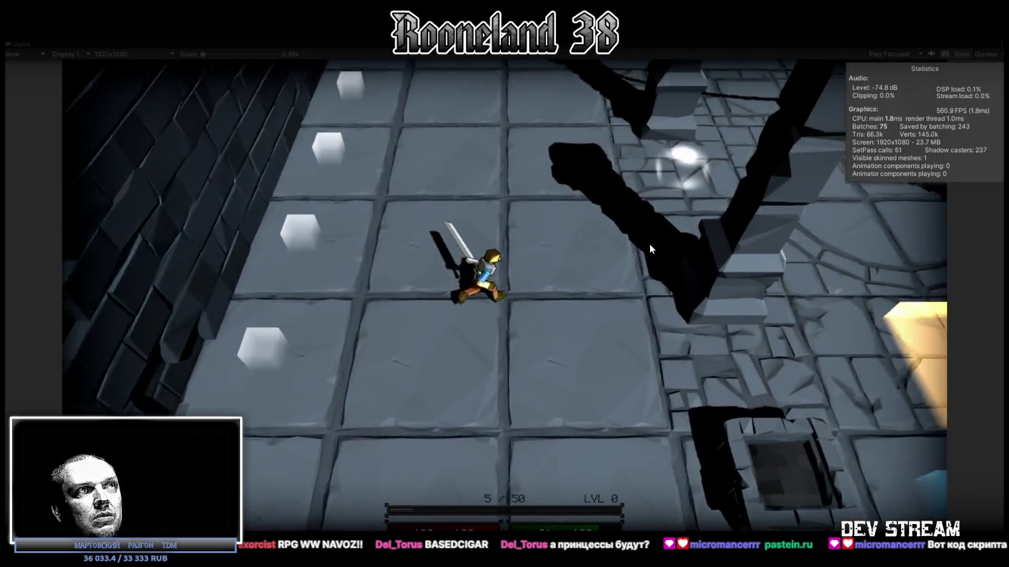
click(650, 245)
Step: Run up to the green lantern, slash it three times, then circle down and back up
key(w)
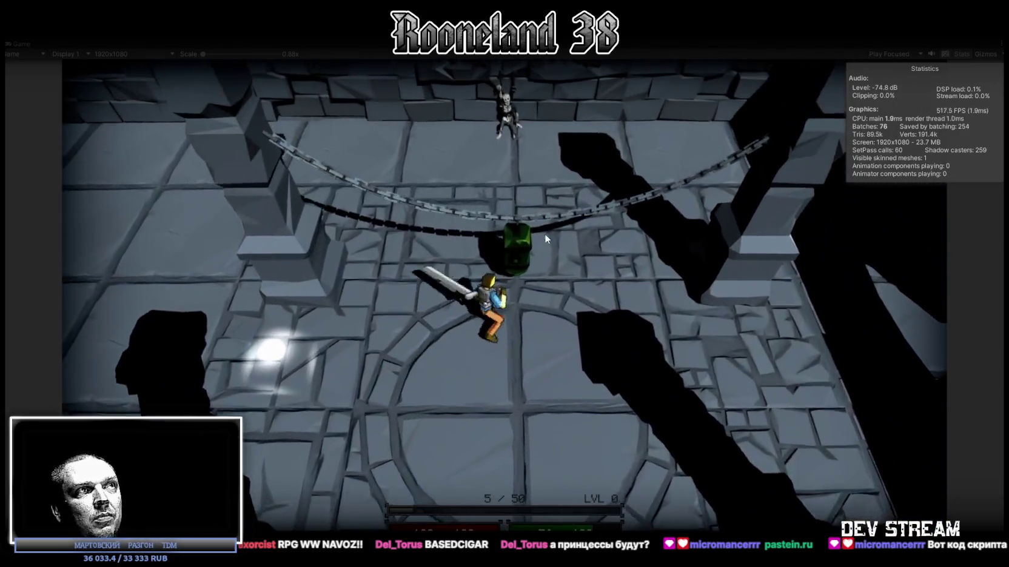
click(524, 252)
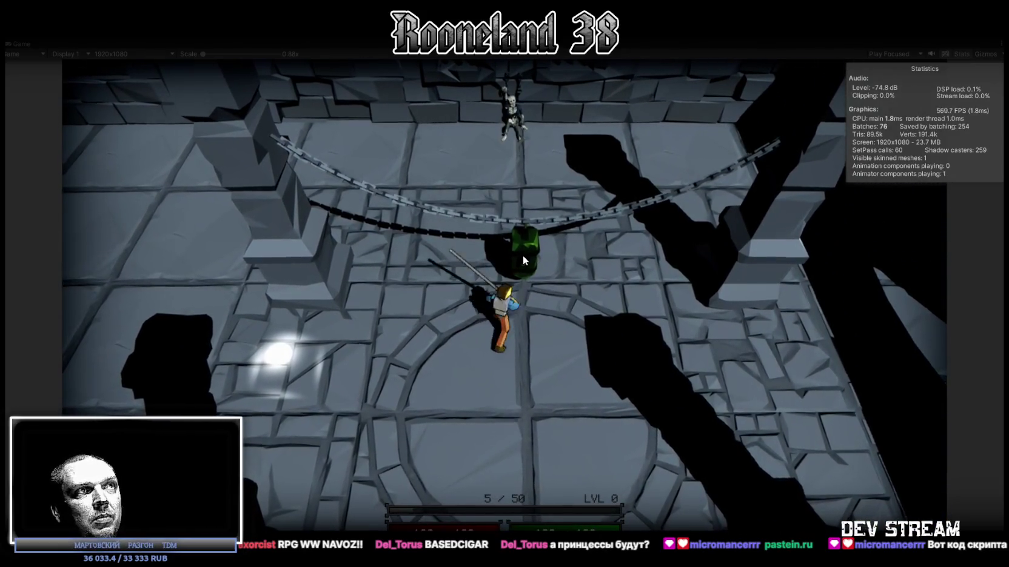
click(525, 262)
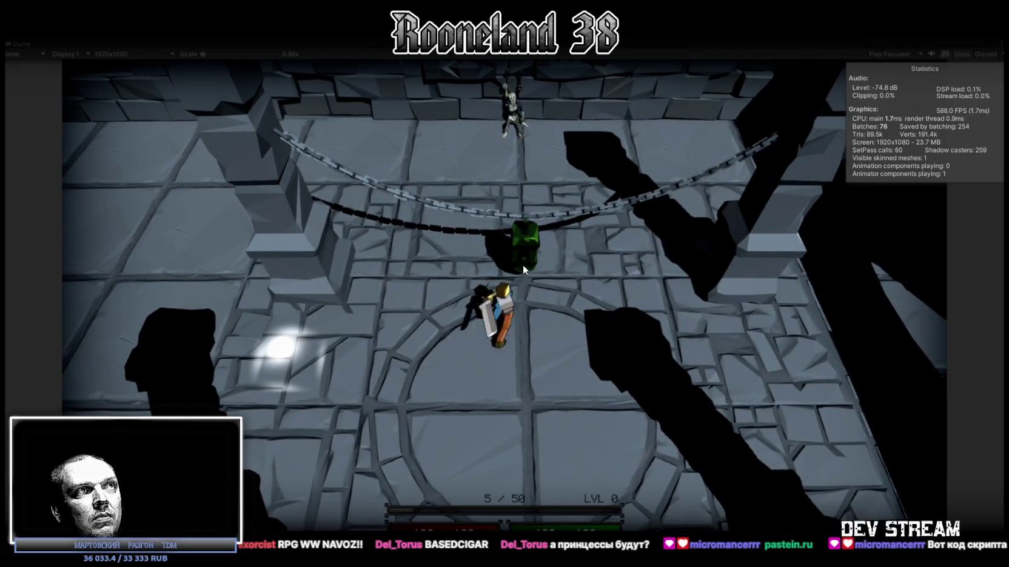
click(524, 263)
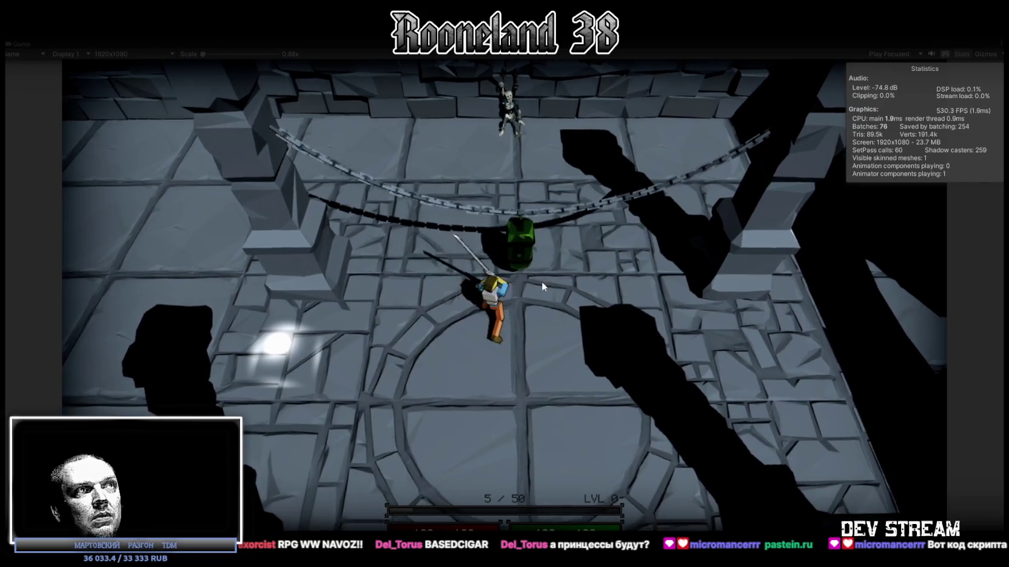
key(s)
key(d)
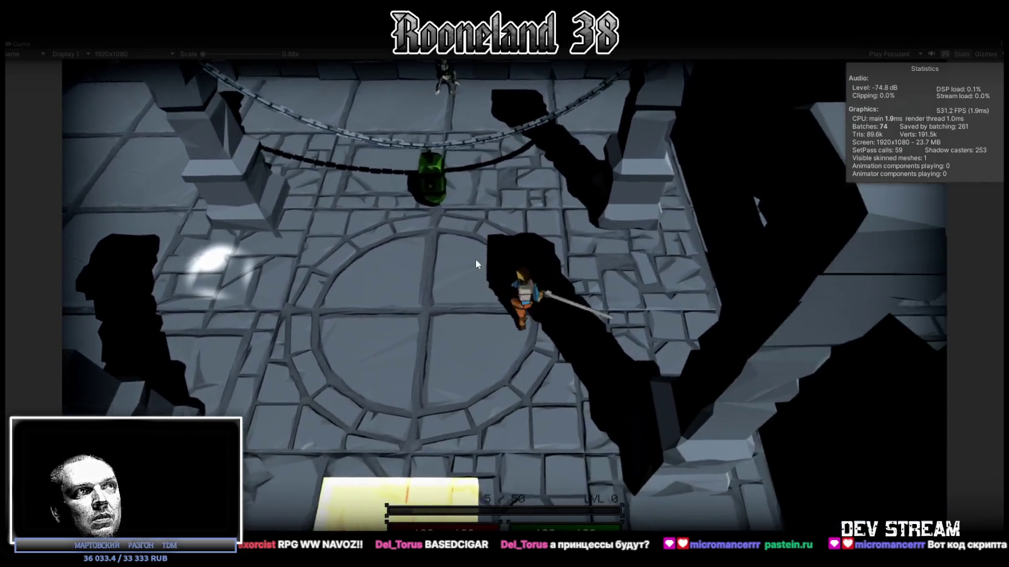
key(w)
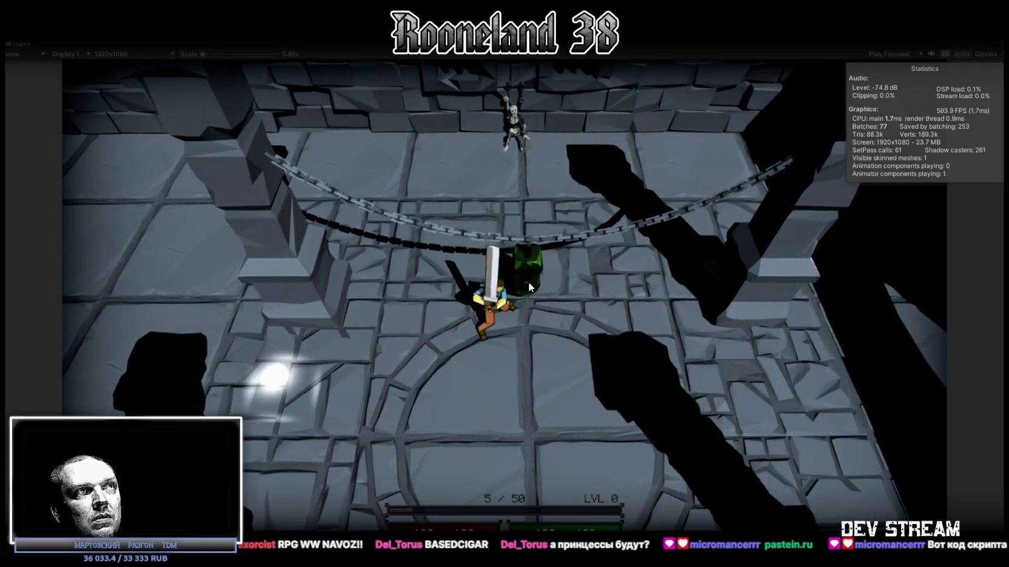
Step: Slash beside the lantern, dodge down, right and left, then swing at it again
click(528, 282)
key(s)
key(d)
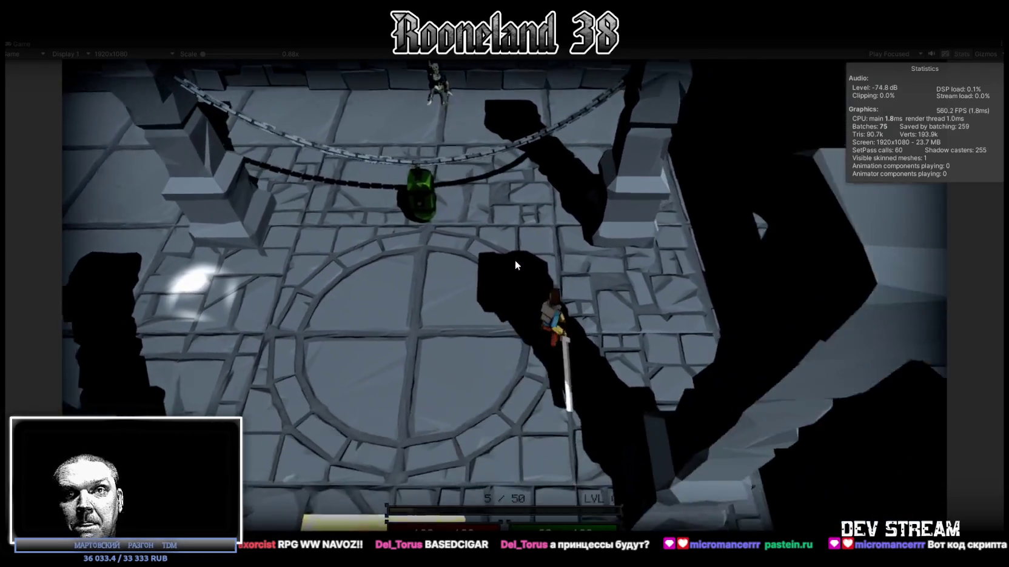
key(a)
click(516, 260)
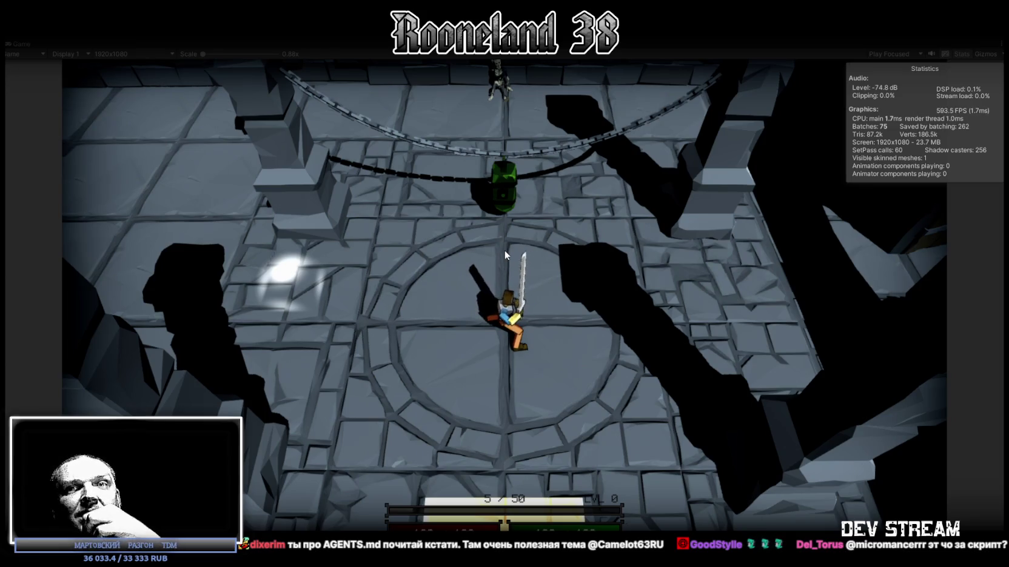
Step: Make the hero swing the sword once more at the chamber's centre beneath the lantern
click(504, 250)
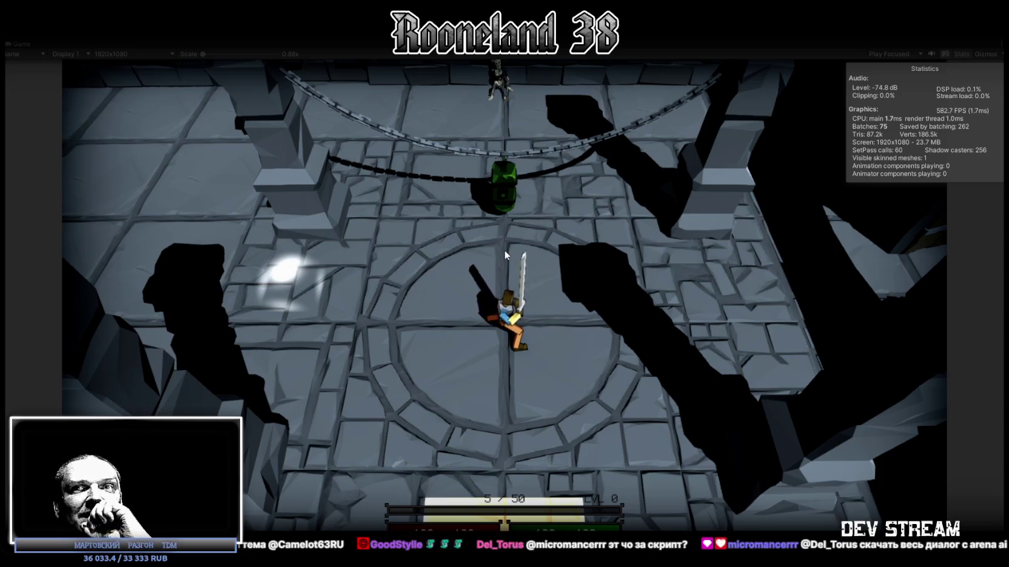